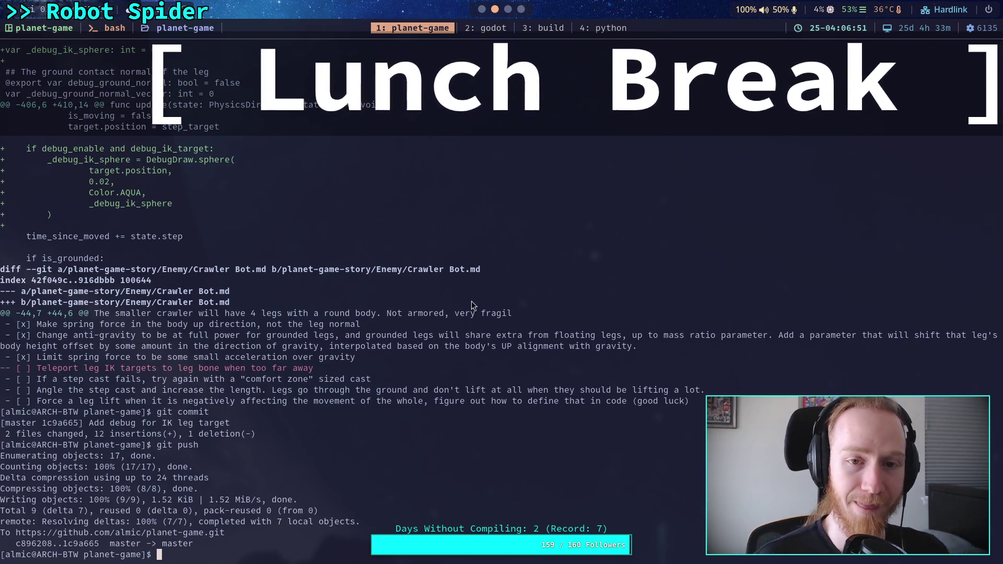
Step: Switch from the terminal to the Godot editor workspace
left_click(483, 27)
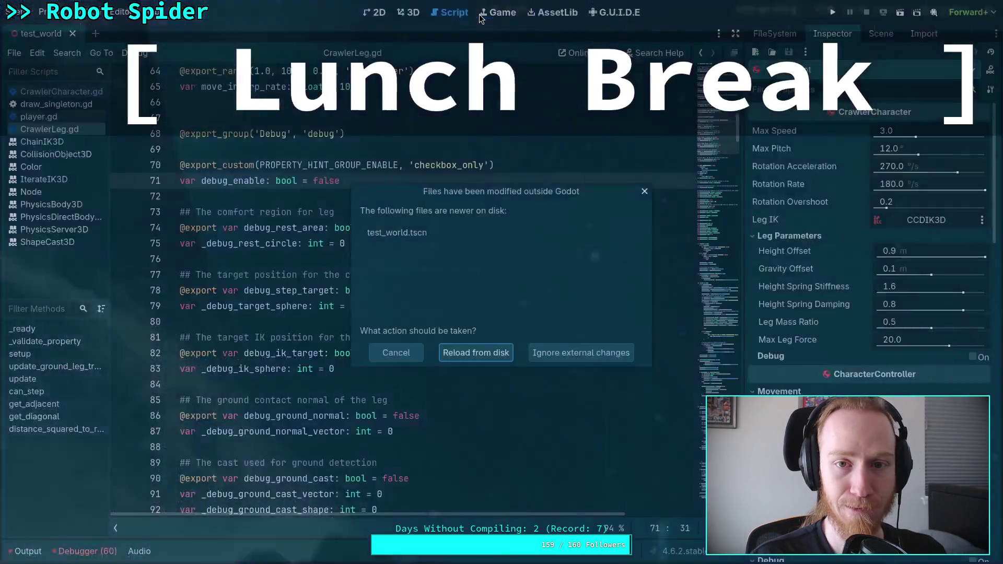
Step: Reload the modified test_world.tscn from disk, then return to the planet-game terminal
left_click(477, 351)
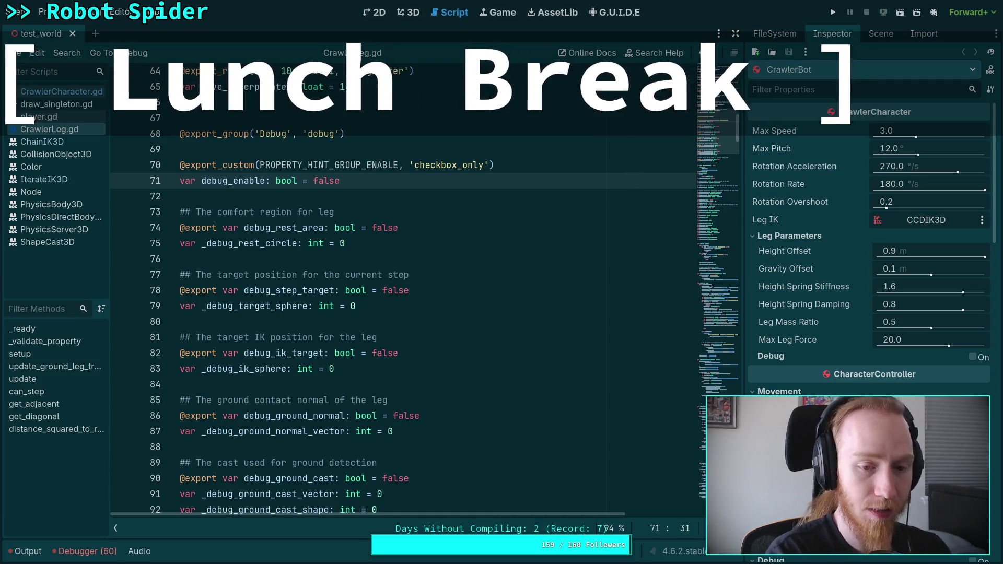
key("super+1")
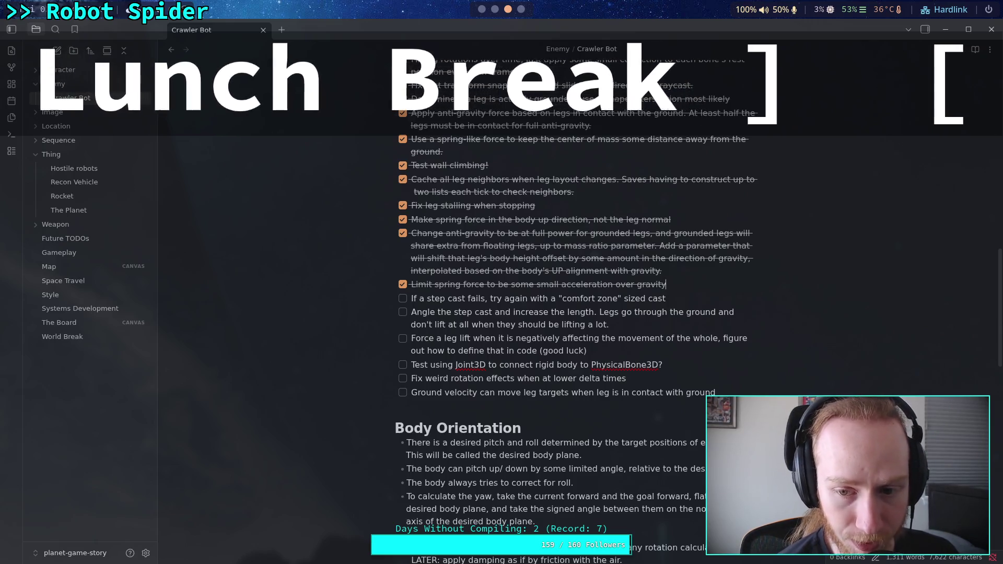
key("super+2")
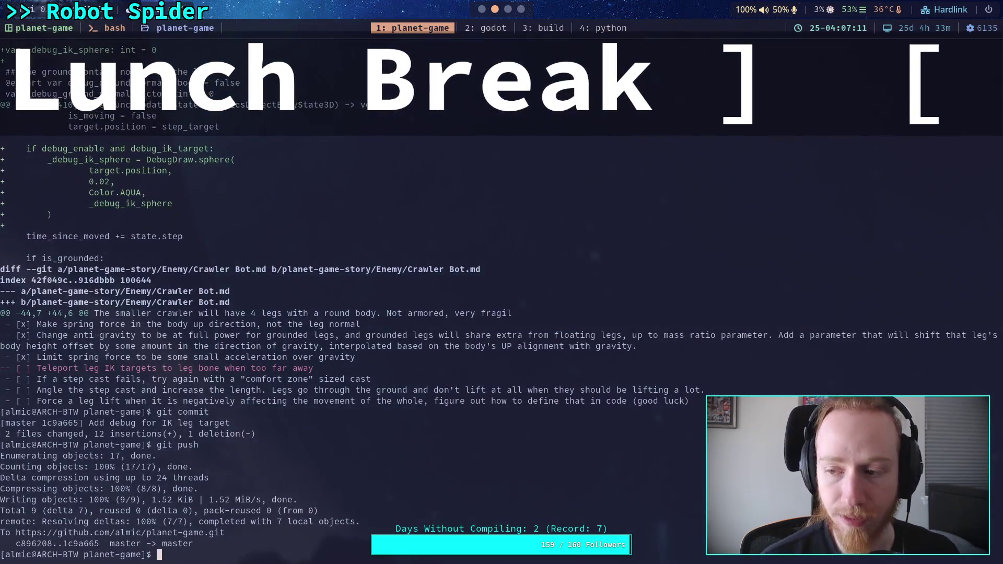
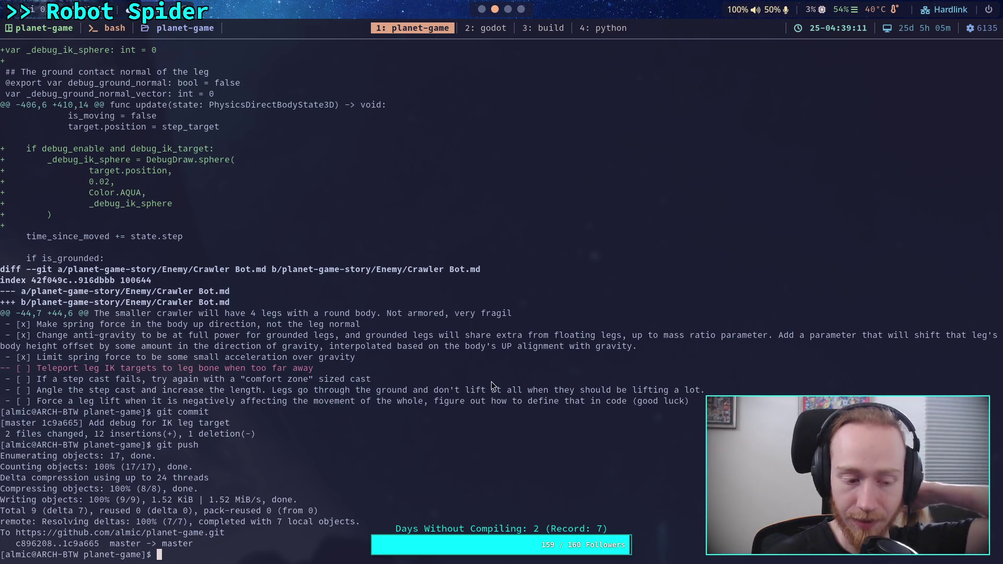
Step: Switch from the terminal to the Godot editor showing CrawlerLeg.gd
left_click(482, 10)
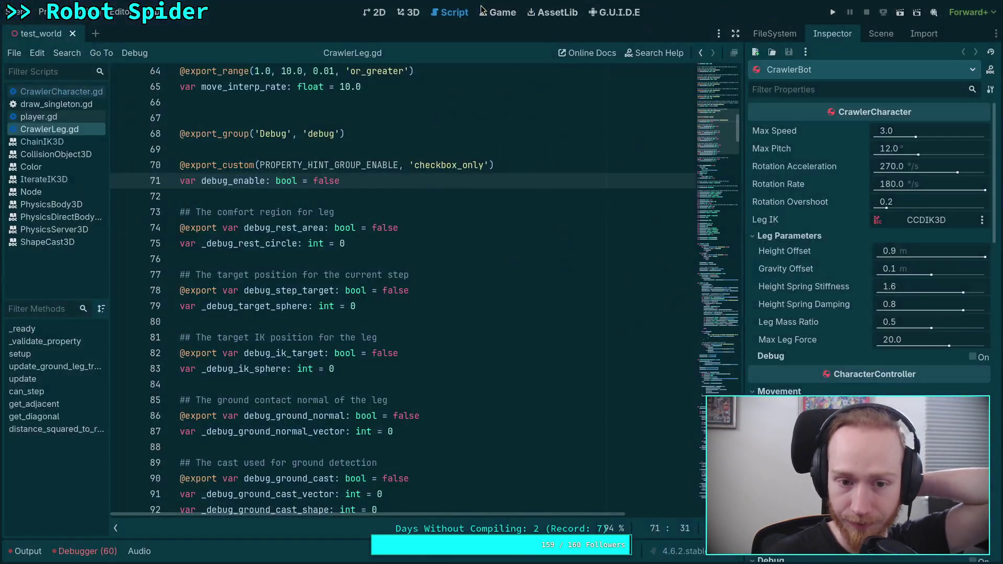
Step: Collapse the Movement, Leg Parameters and Collision property groups in the Inspector
left_click(389, 398)
key("Up")
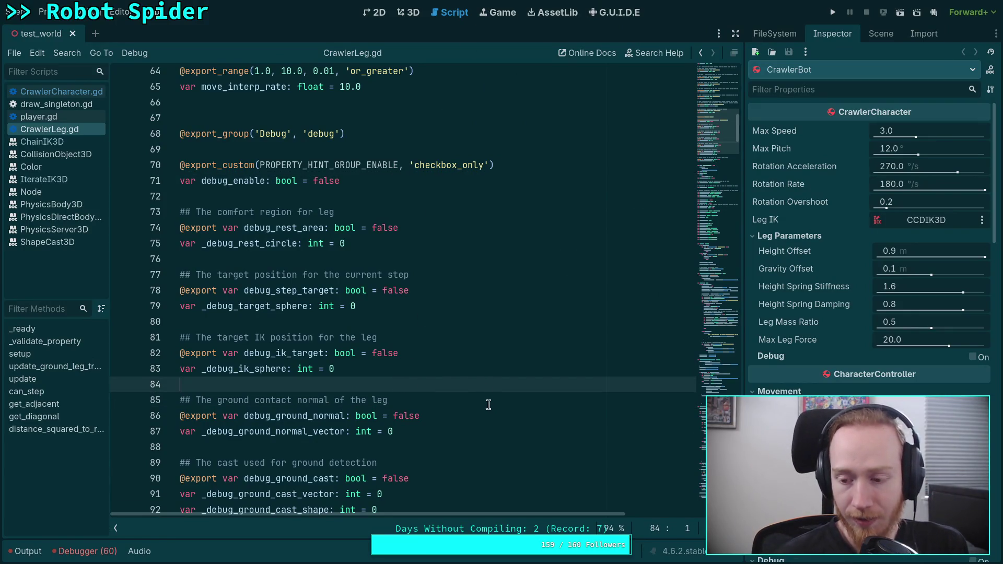
left_click(778, 391)
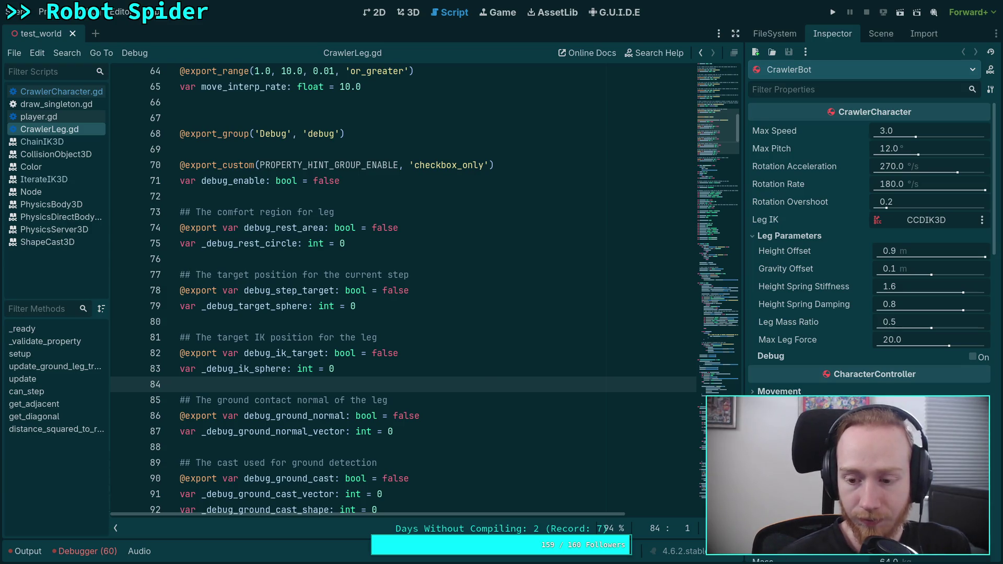
left_click(788, 236)
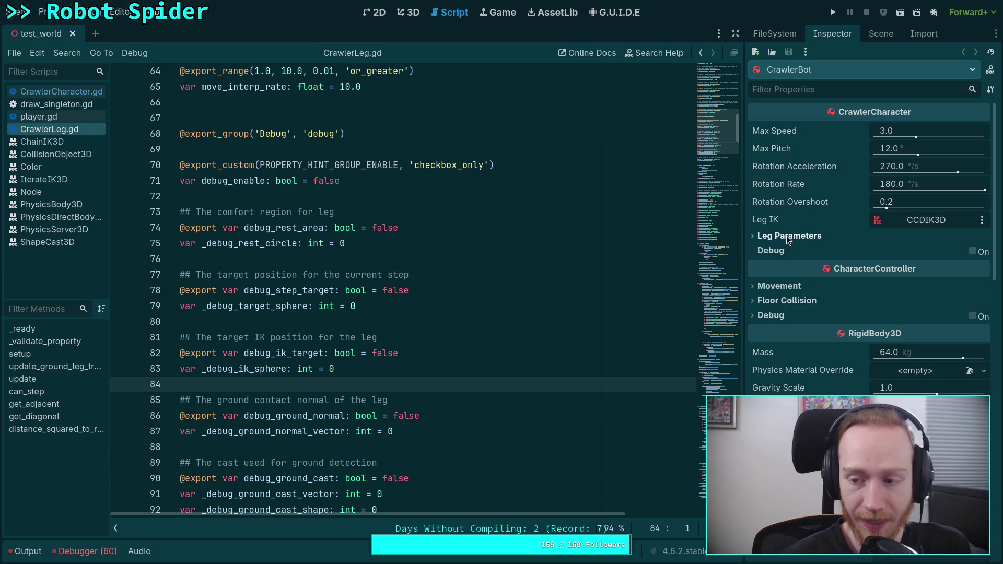
left_click(368, 384)
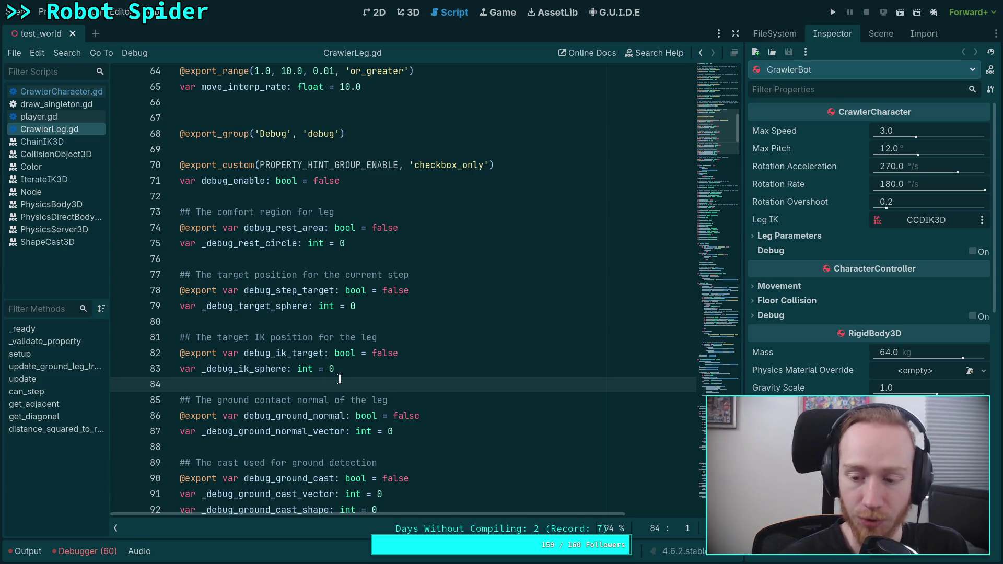
scroll(786, 387, "down", 6)
scroll(786, 387, "up", 2)
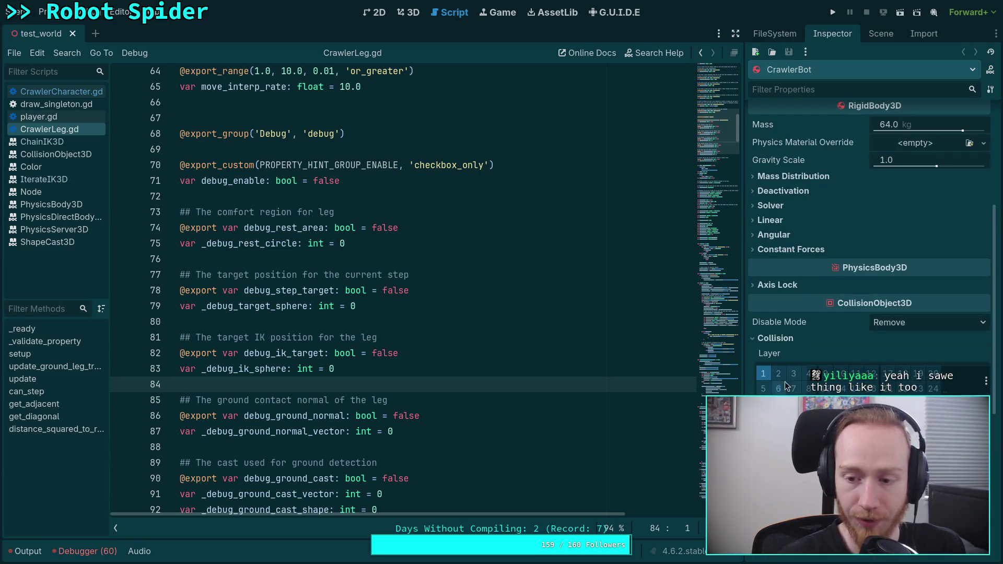
left_click(771, 339)
scroll(867, 235, "up", 1)
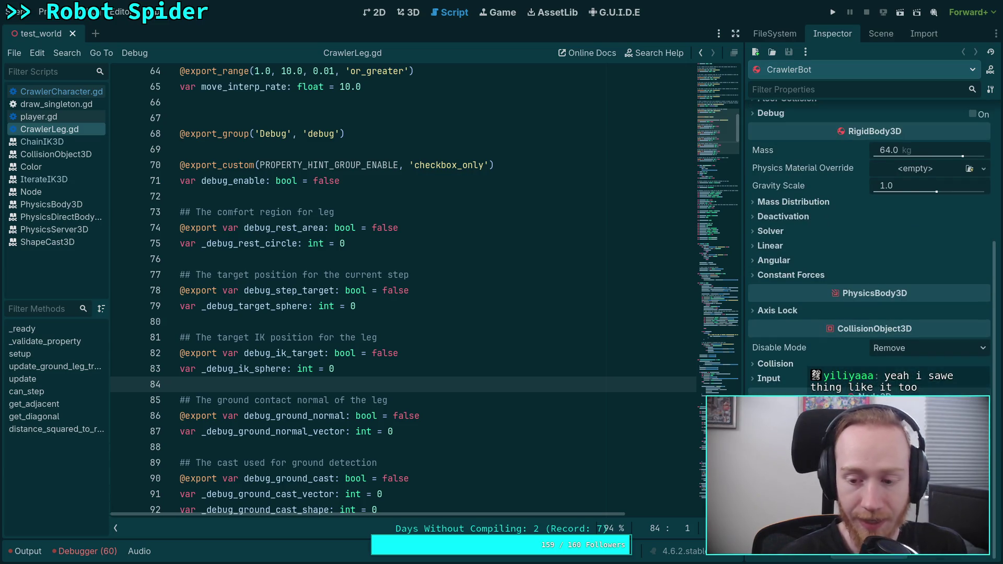
scroll(867, 235, "up", 5)
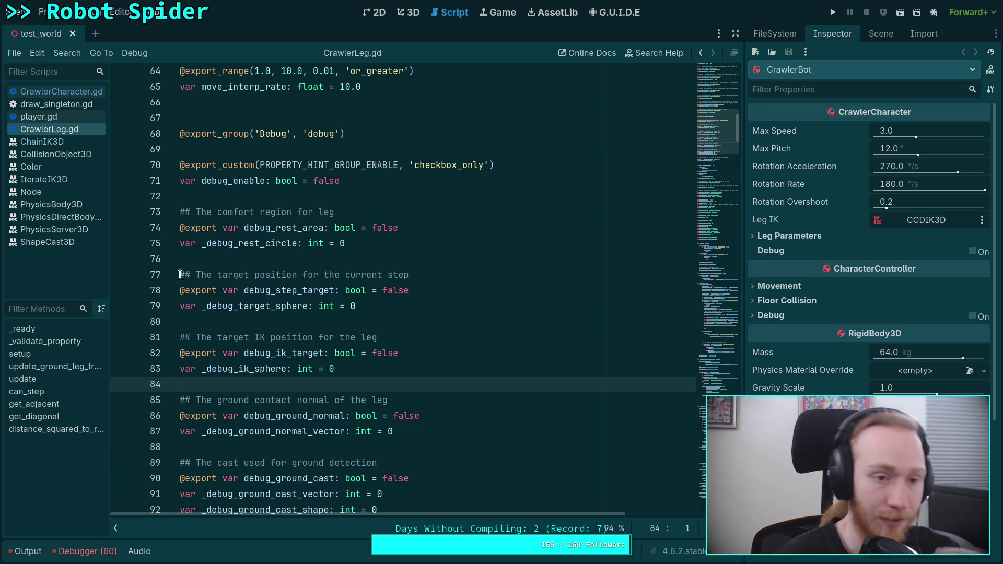
Step: Glance at CrawlerCharacter.gd, the Obsidian notes and the git terminal, then reopen CrawlerLeg.gd
left_click(72, 92)
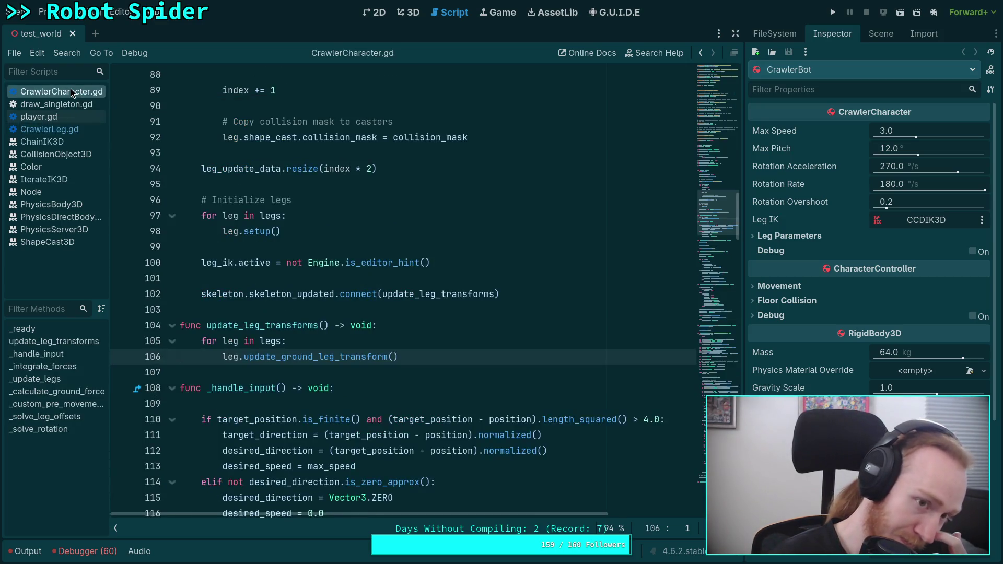
left_click(256, 308)
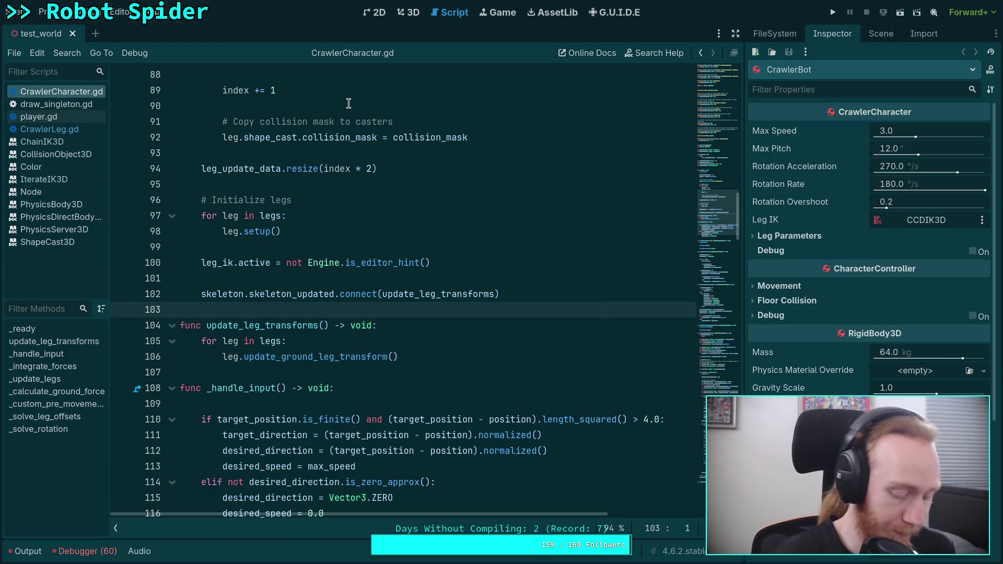
key("alt+Tab")
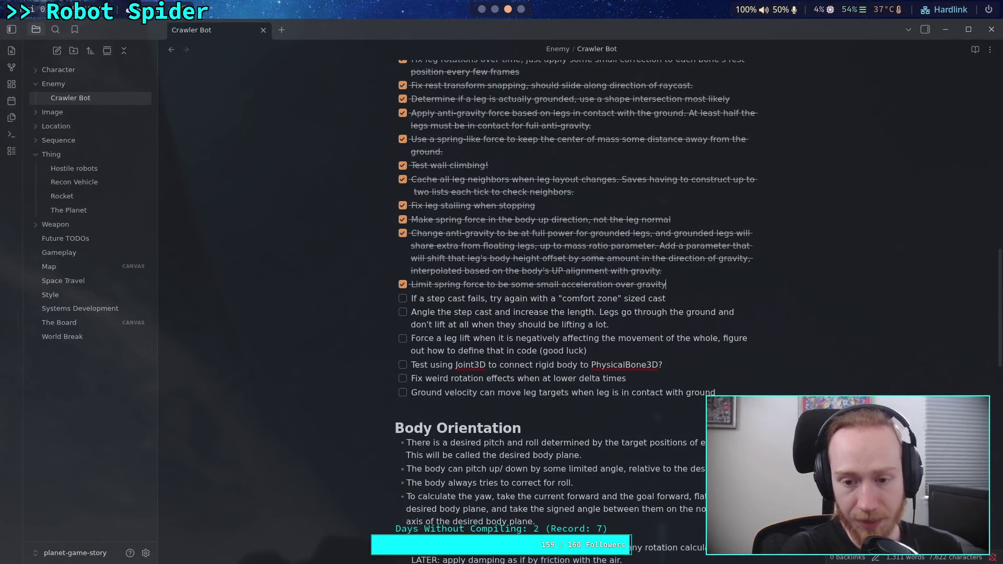
key("super+2")
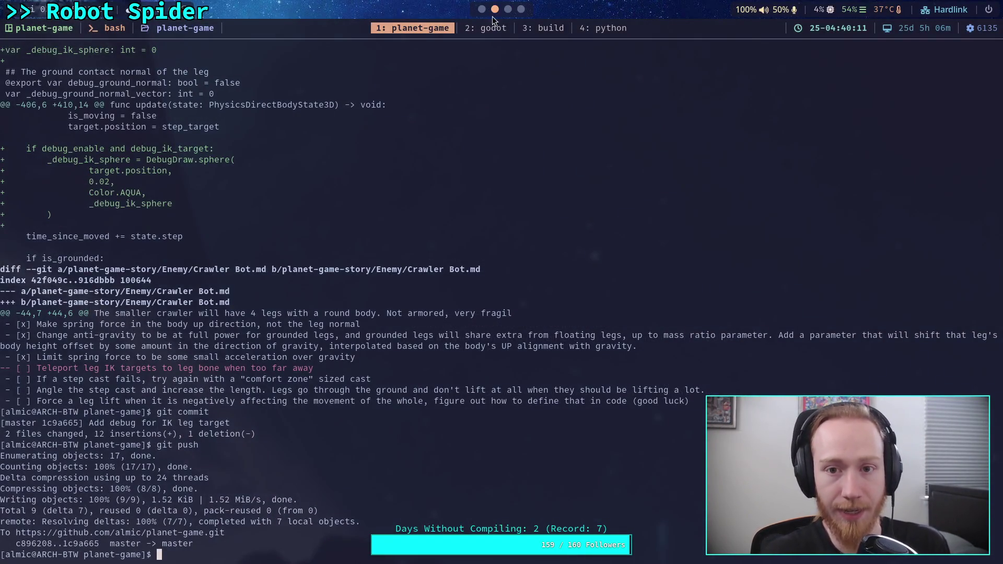
left_click(481, 9)
scroll(366, 287, "up", 5)
left_click(49, 129)
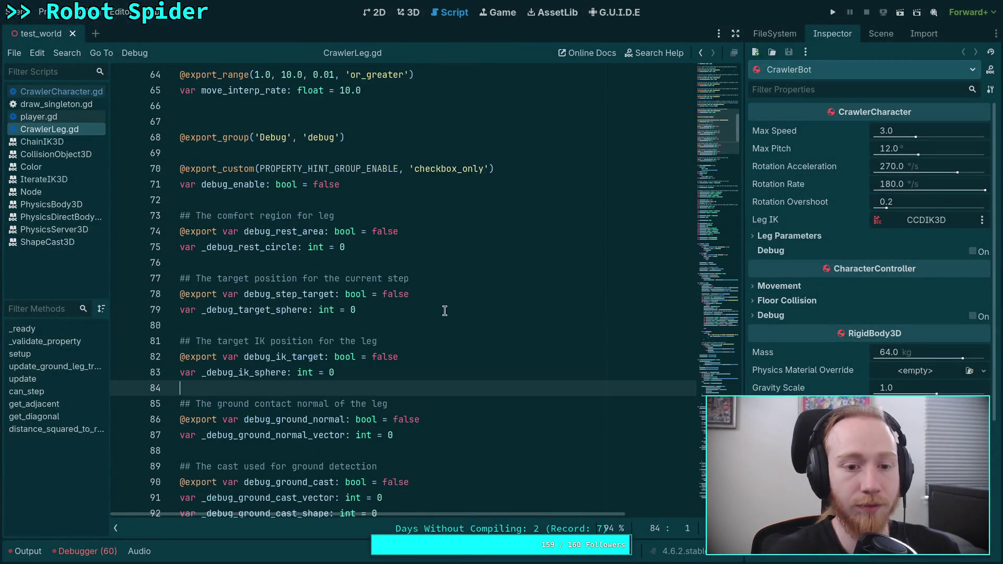
Step: Fold the setup, update_ground_leg_transform and _ready functions in CrawlerLeg.gd
scroll(444, 312, "down", 20)
scroll(491, 282, "down", 20)
scroll(457, 271, "down", 6)
scroll(255, 237, "up", 13)
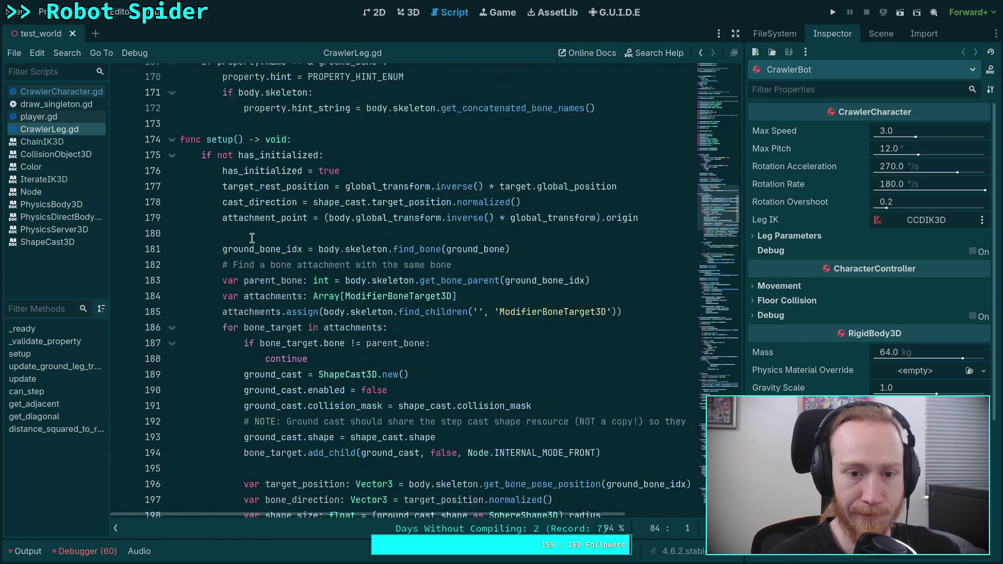
left_click(171, 154)
left_click(172, 185)
scroll(211, 195, "up", 11)
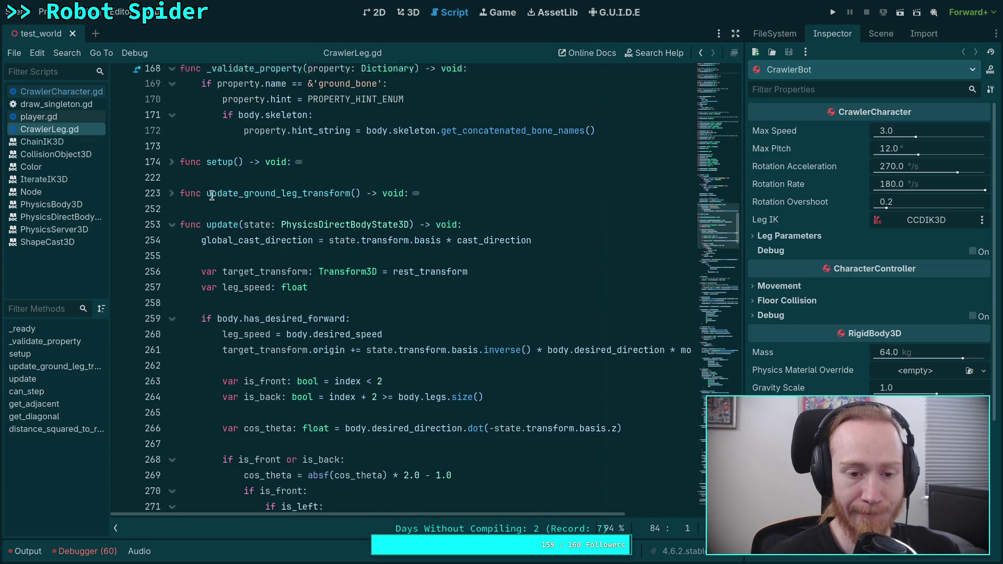
left_click(172, 279)
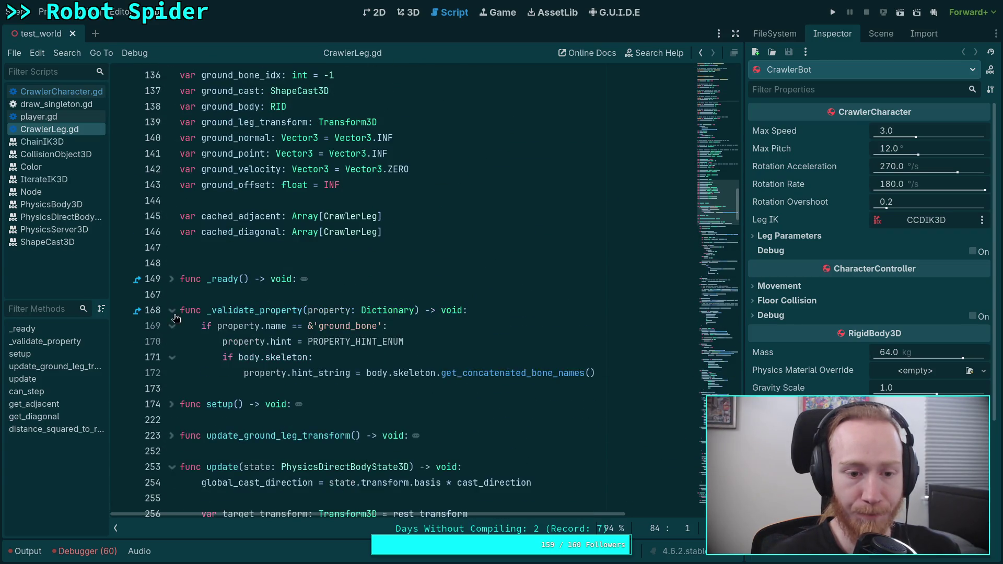
Step: Bring the shape_cast collision check on line 362 into view, caret after 'if'
scroll(302, 255, "down", 10)
scroll(303, 256, "down", 5)
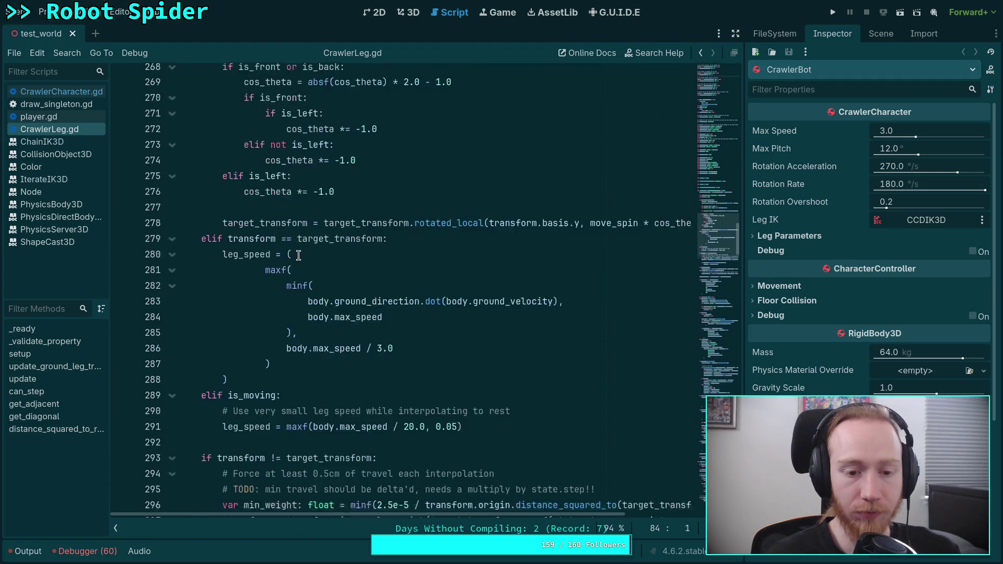
scroll(313, 298, "down", 4)
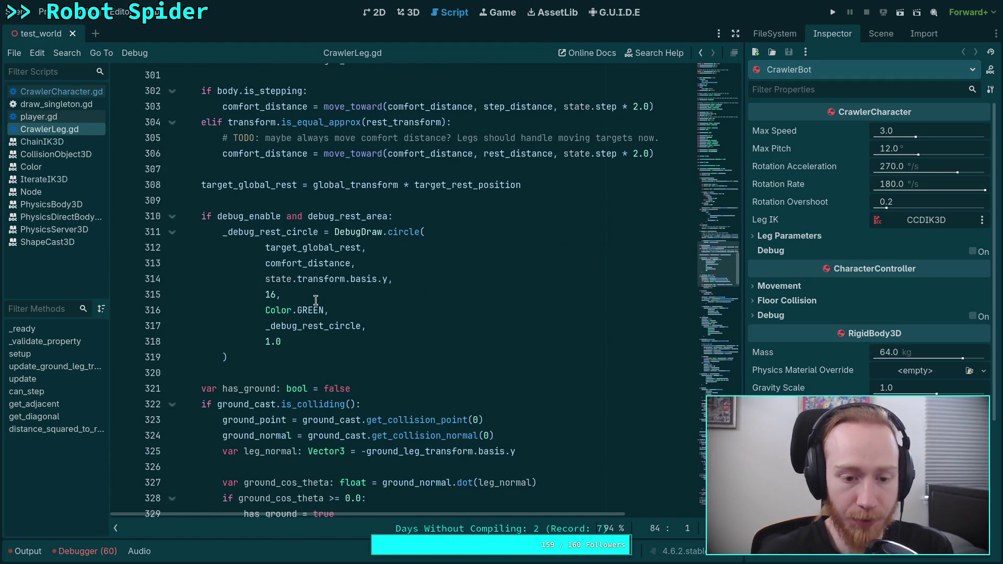
scroll(296, 294, "down", 6)
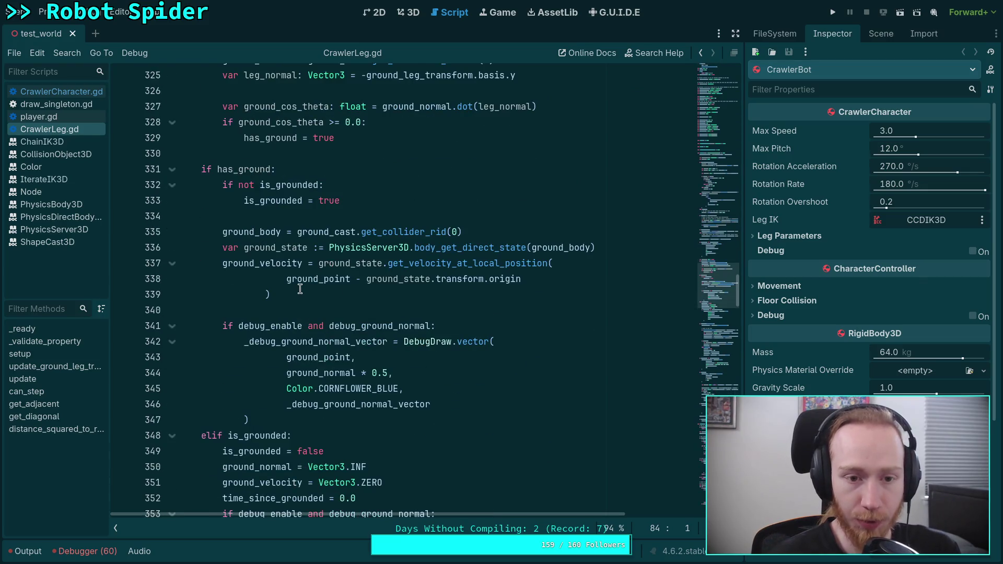
double_click(245, 185)
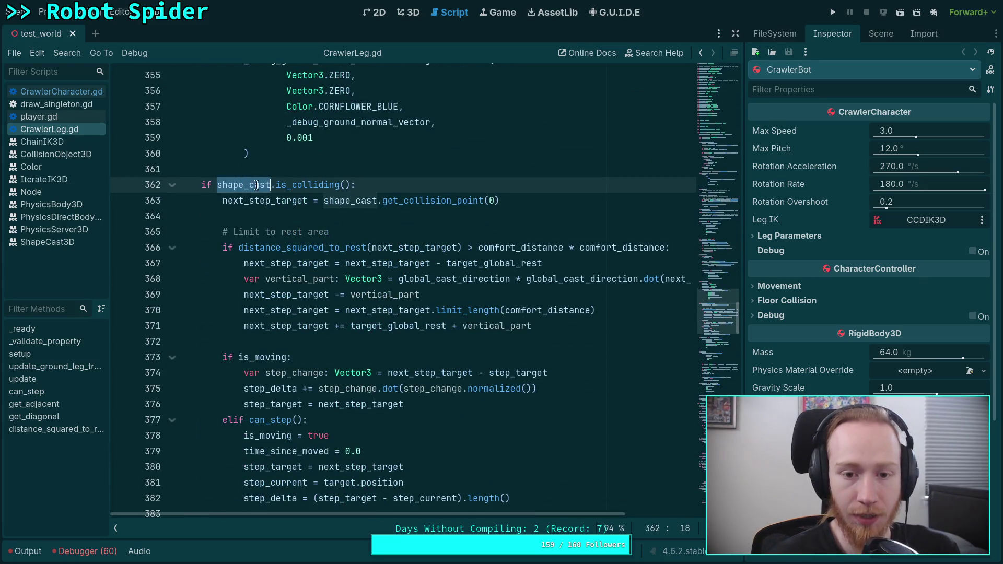
scroll(392, 289, "down", 2)
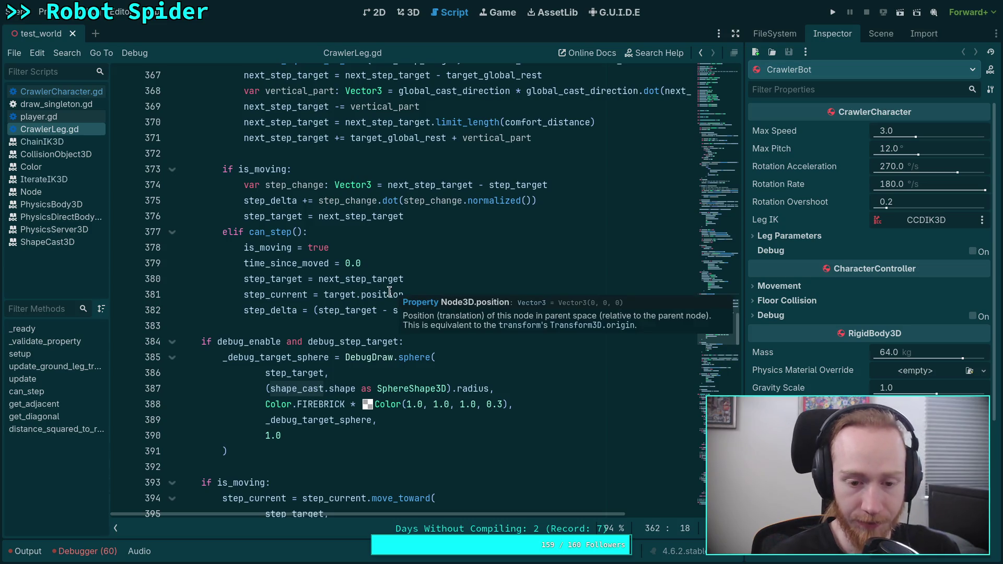
scroll(350, 311, "up", 2)
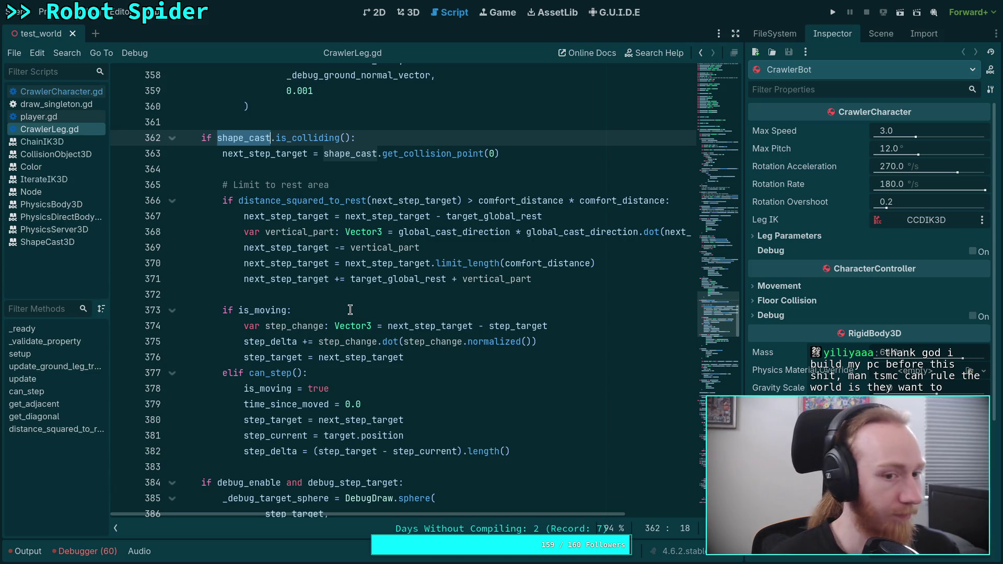
left_click(226, 138)
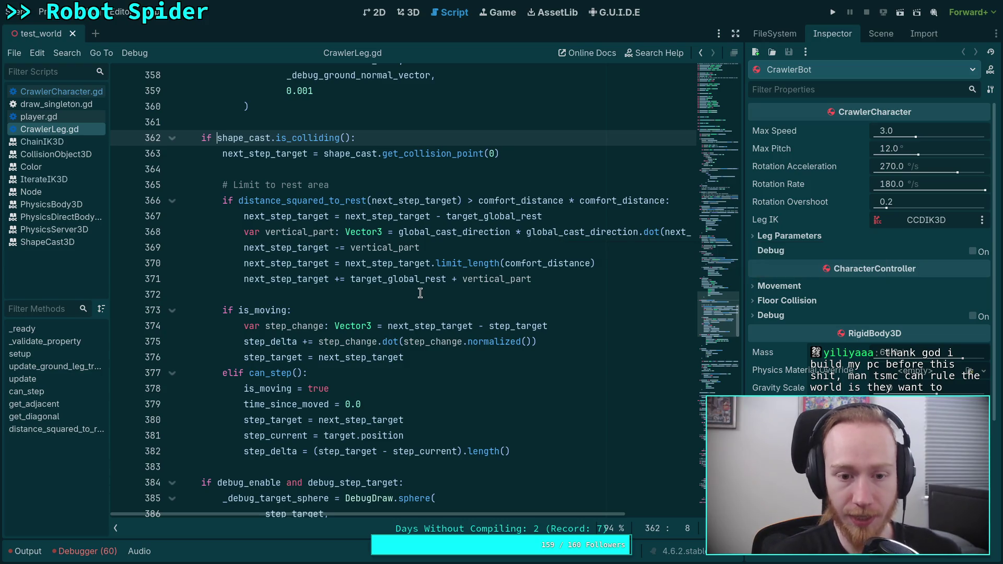
Step: Change line 362 to 'if not shape_cast.is_colliding():' and re-add 'if shape_cast.is_colliding():' below
type("not")
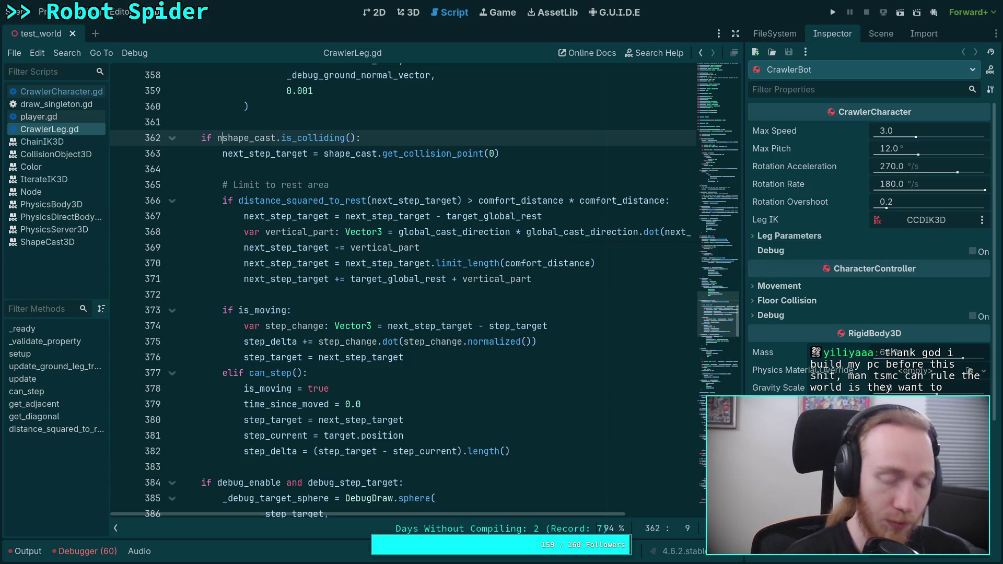
left_click(431, 139)
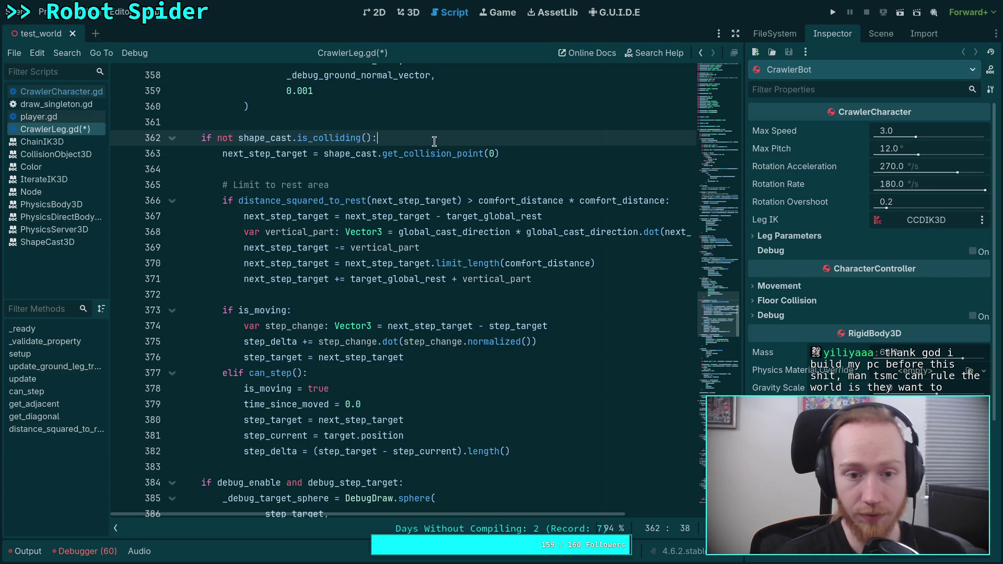
key("Return")
key("Return")
key("Return")
type("if shap")
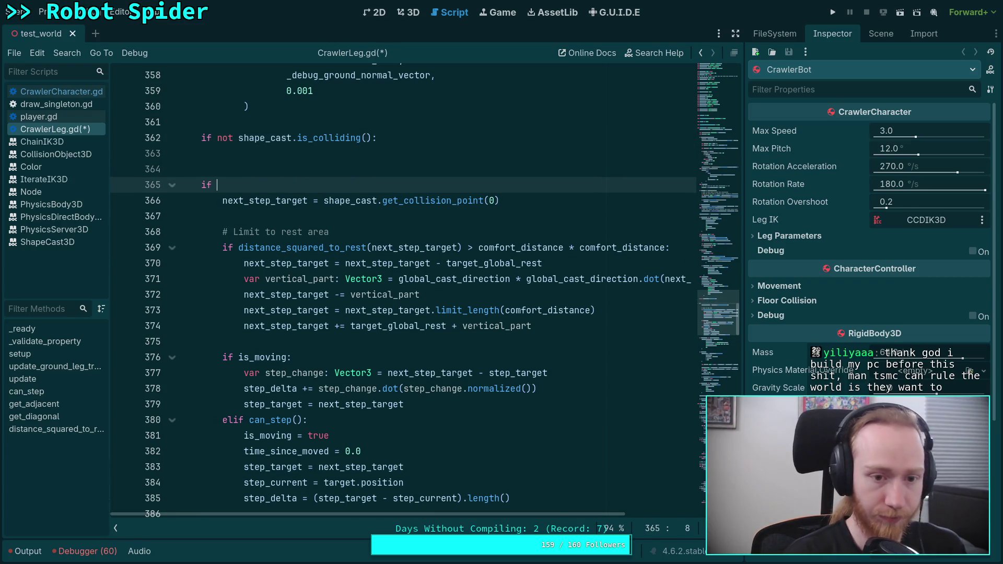
key("Return")
type(".is")
key("Return")
type(":")
key("Up")
key("Up")
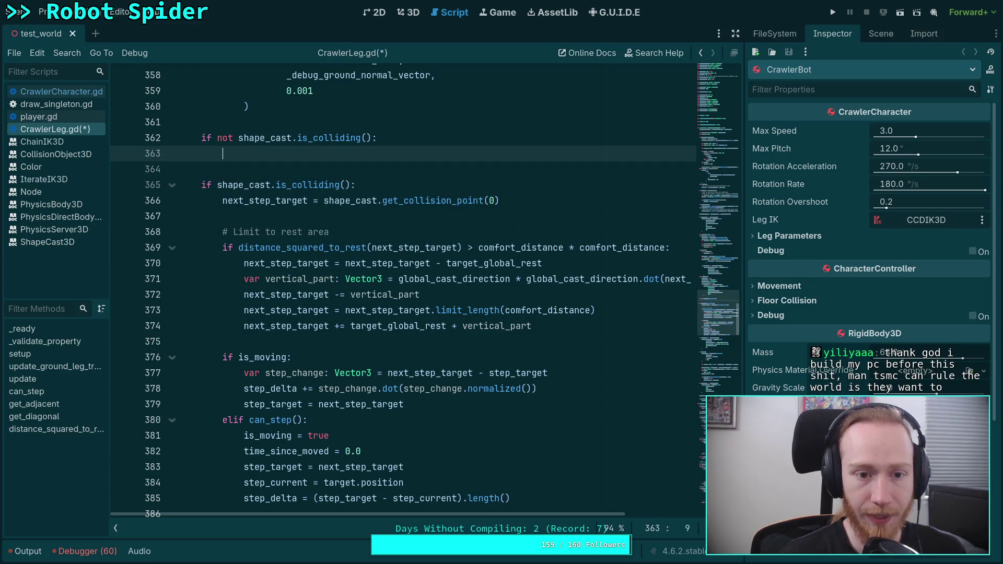
scroll(431, 140, "up", 2)
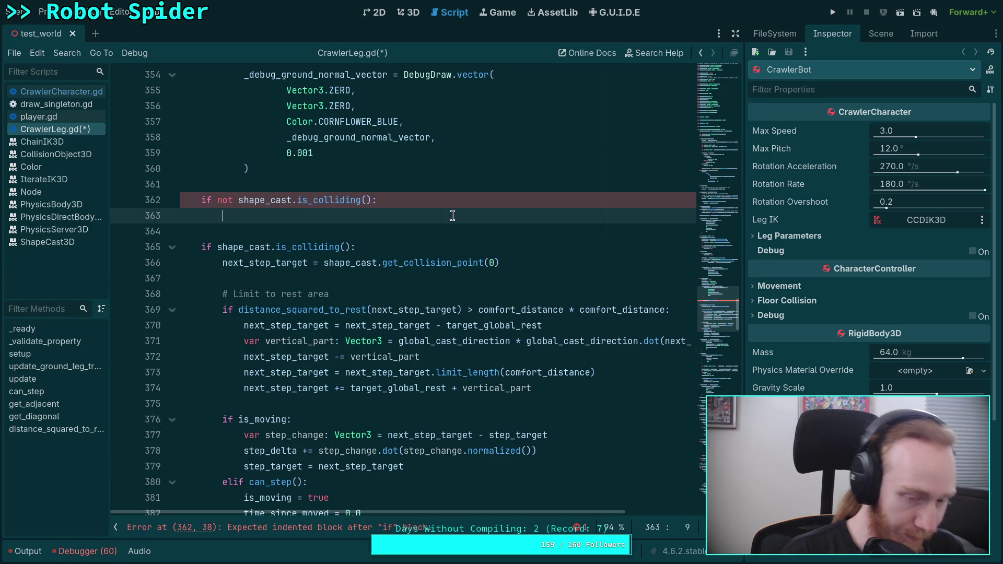
Step: Replace the partial shape_cast line with '# Try casting again with a larger radius'
type("shape_")
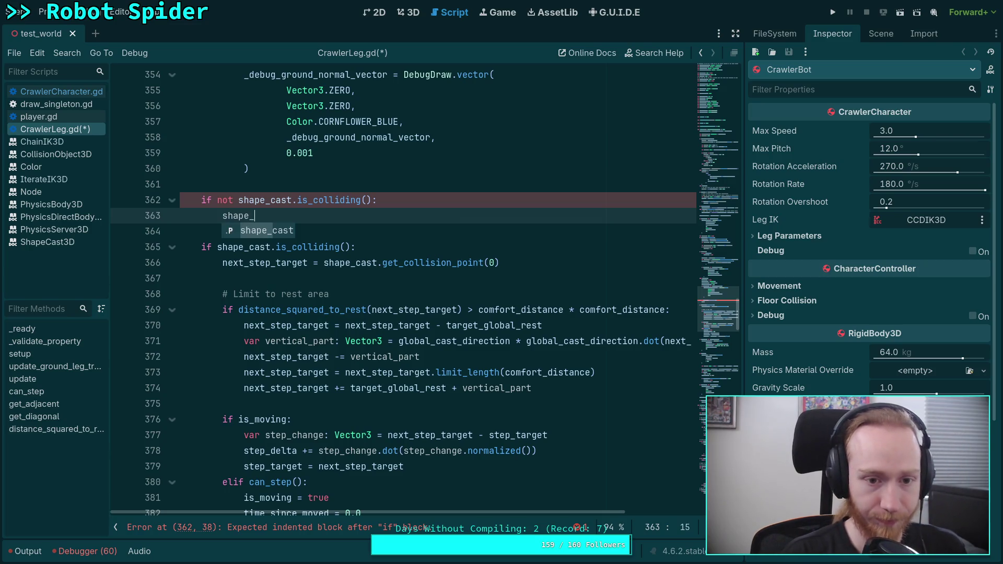
type("cast.shape.")
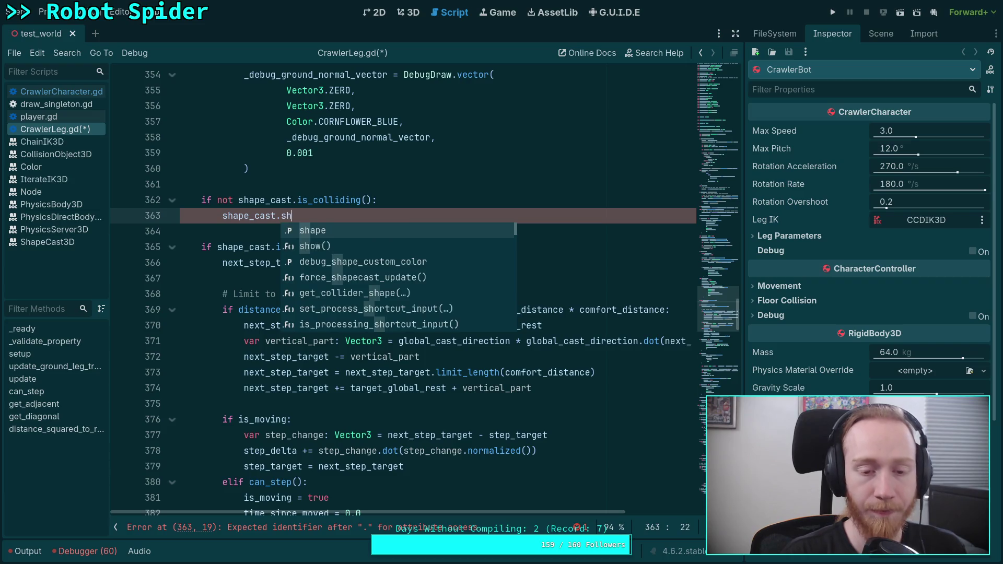
key("BackSpace")
key("BackSpace")
key("BackSpace")
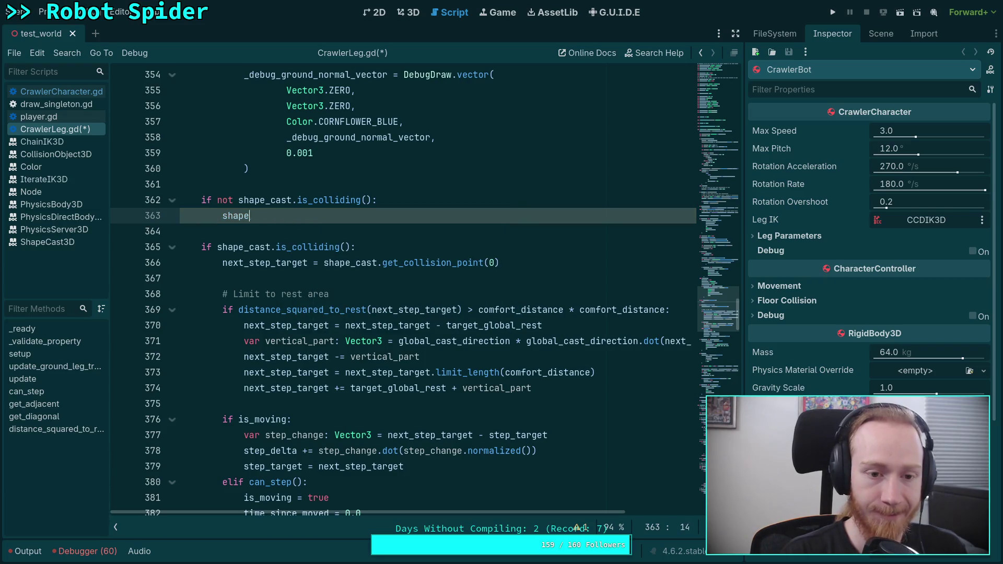
type("# Try ")
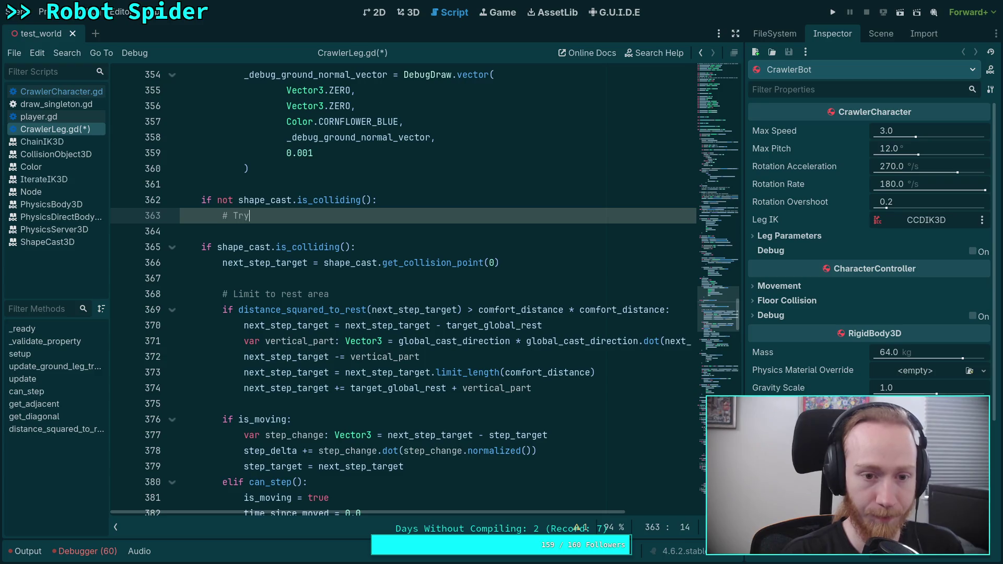
type("cais")
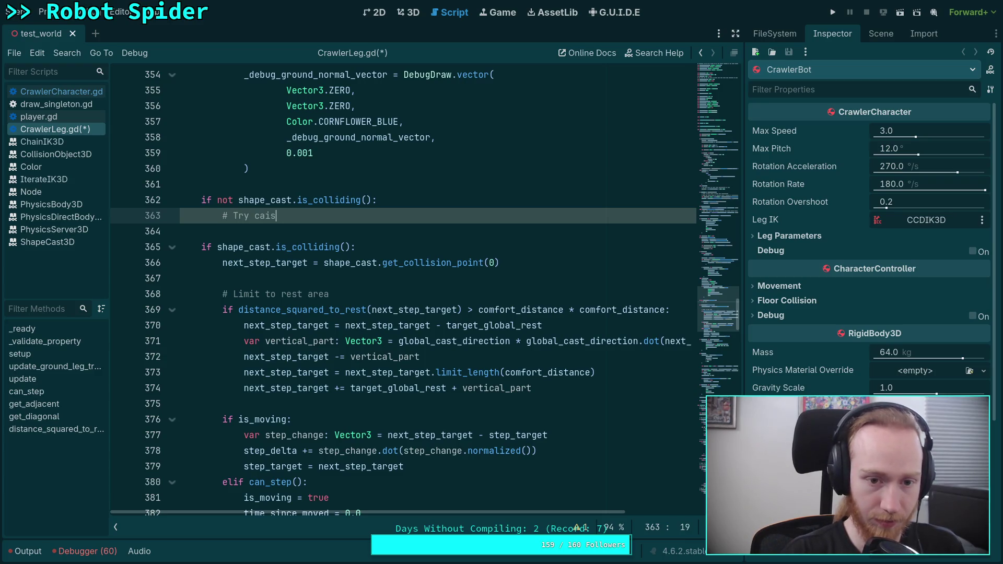
key("BackSpace")
key("BackSpace")
type("sting ")
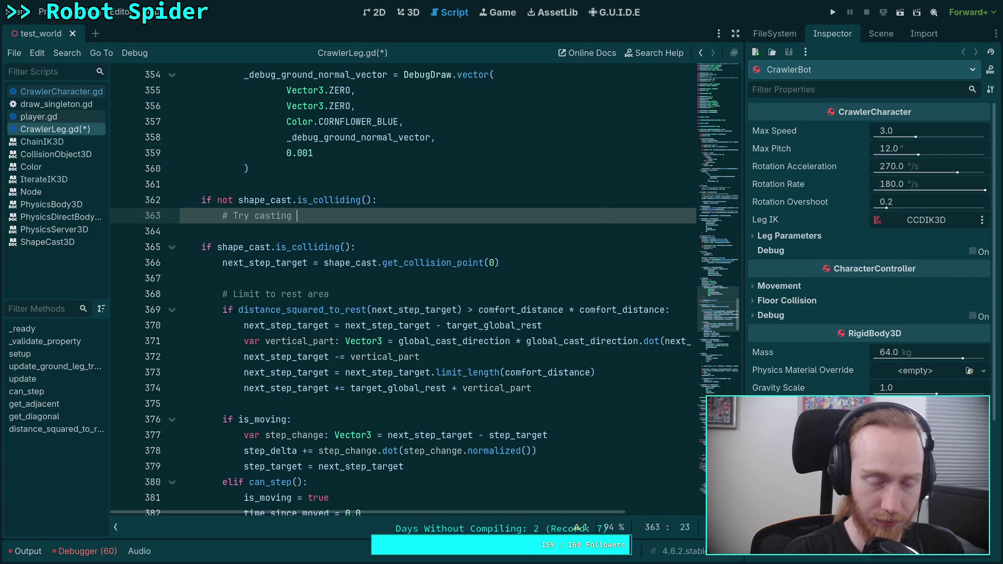
type("again with a")
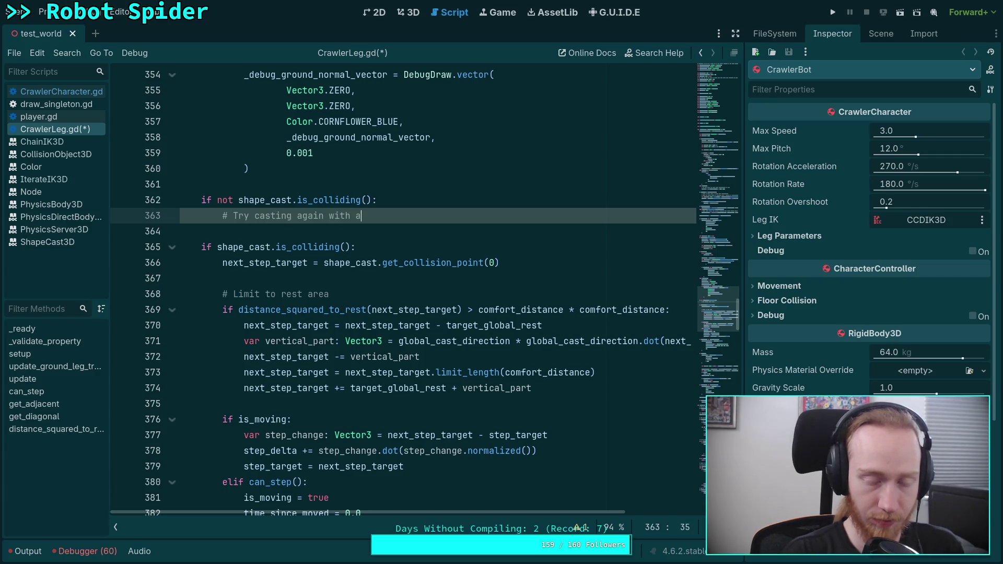
type(" larger radius")
key("Return")
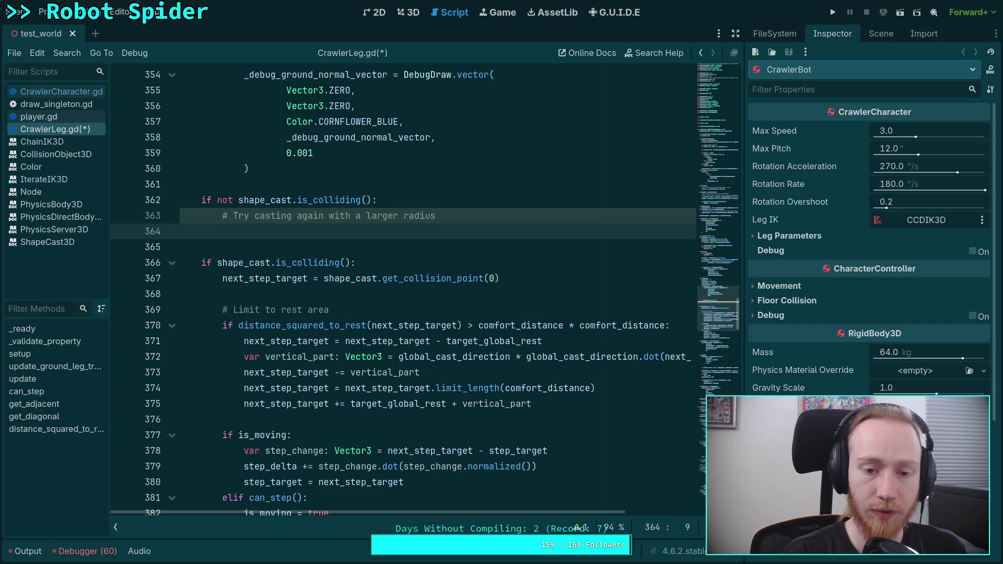
left_click_drag(356, 216, 398, 218)
left_click(413, 232)
scroll(460, 250, "up", 8)
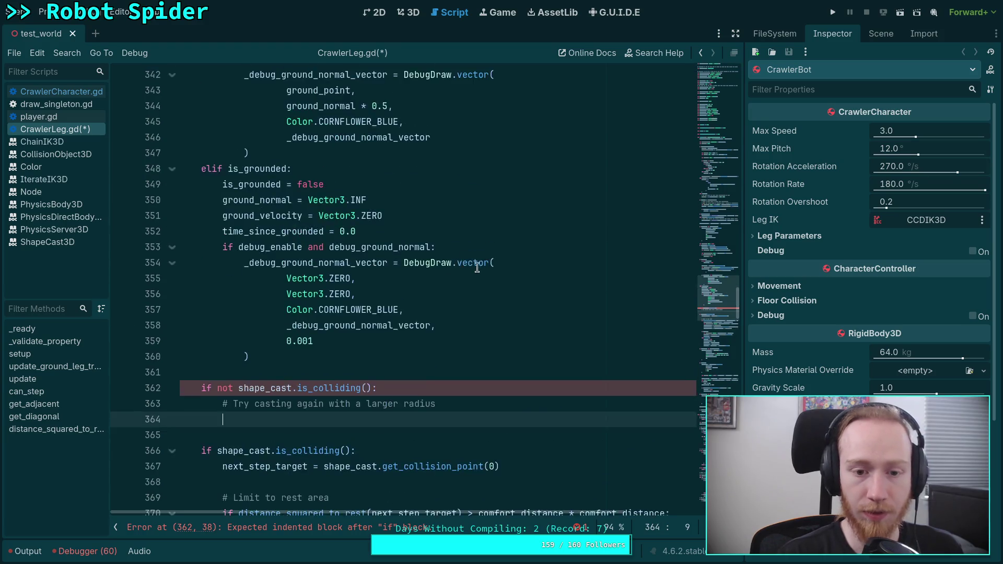
scroll(459, 276, "up", 16)
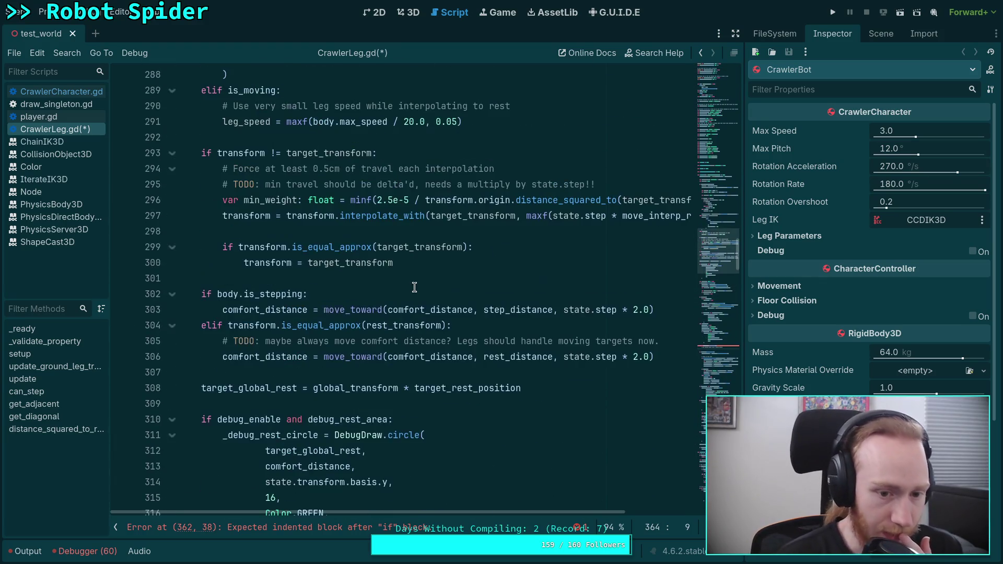
scroll(415, 286, "up", 12)
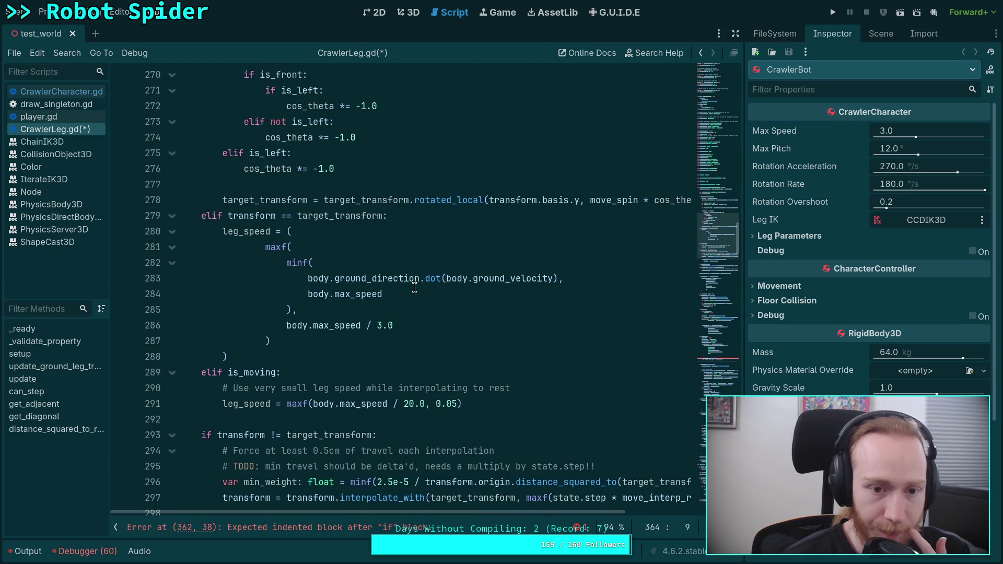
scroll(323, 272, "up", 9)
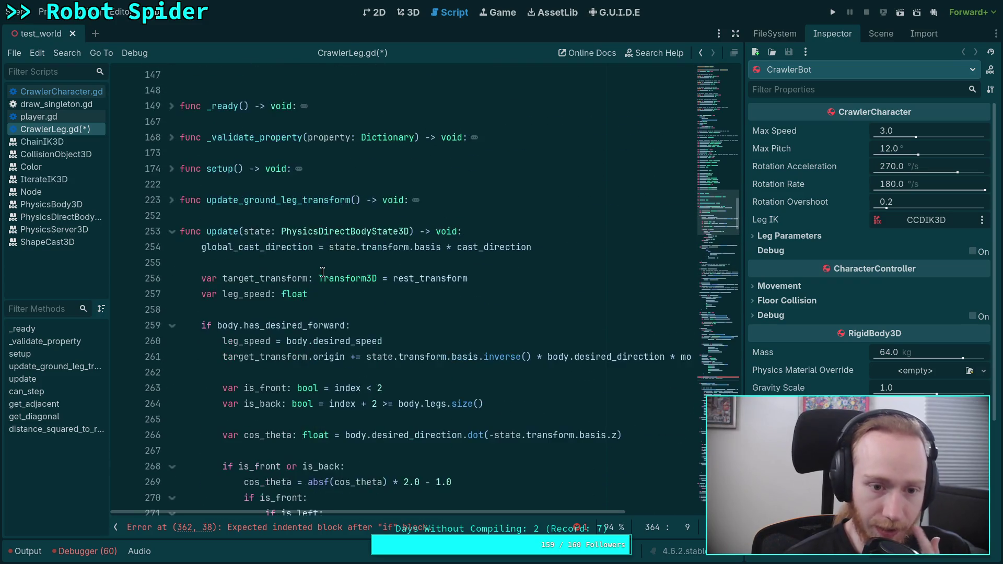
scroll(322, 271, "up", 2)
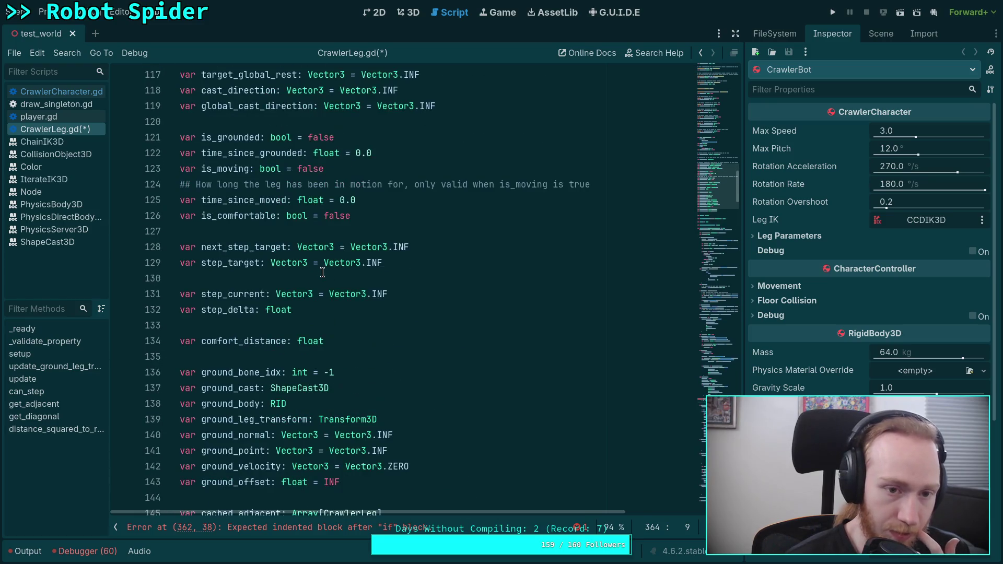
scroll(322, 272, "up", 2)
scroll(300, 256, "up", 6)
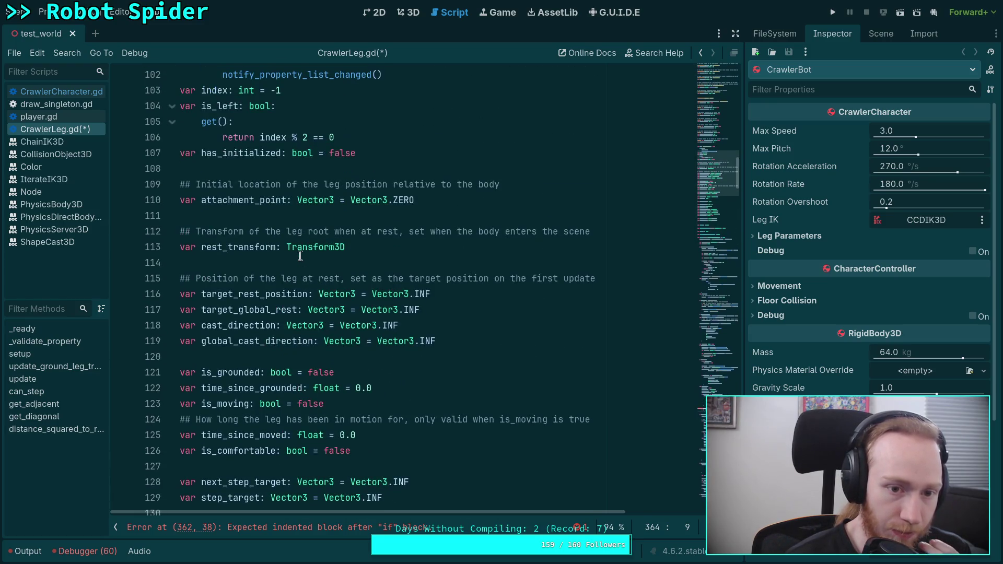
scroll(300, 256, "up", 10)
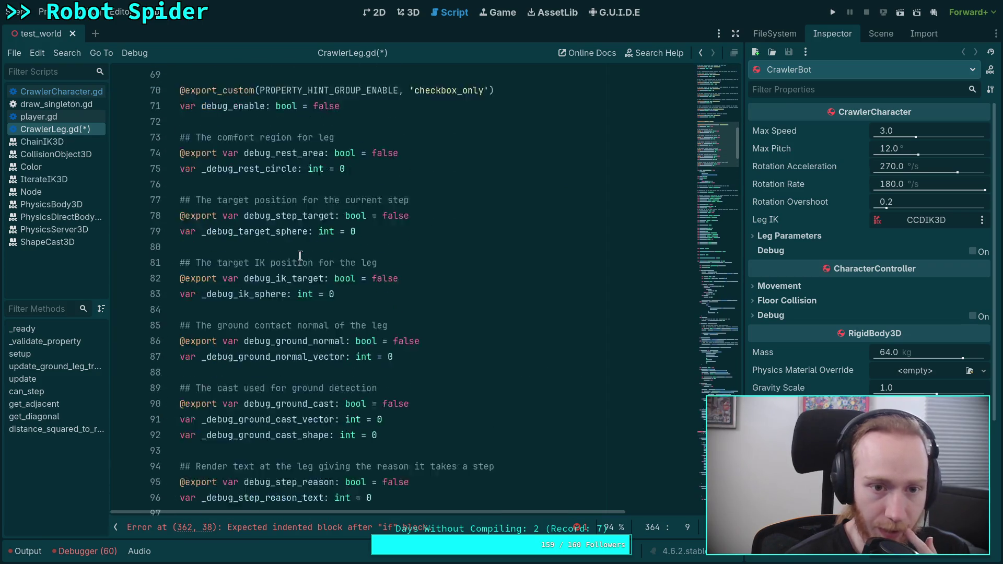
scroll(264, 236, "up", 4)
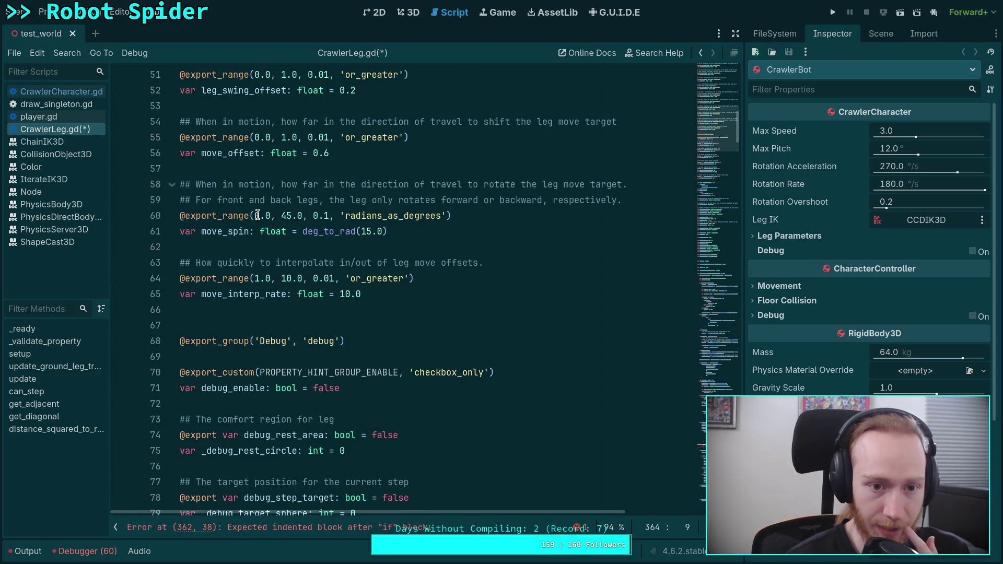
scroll(254, 254, "up", 6)
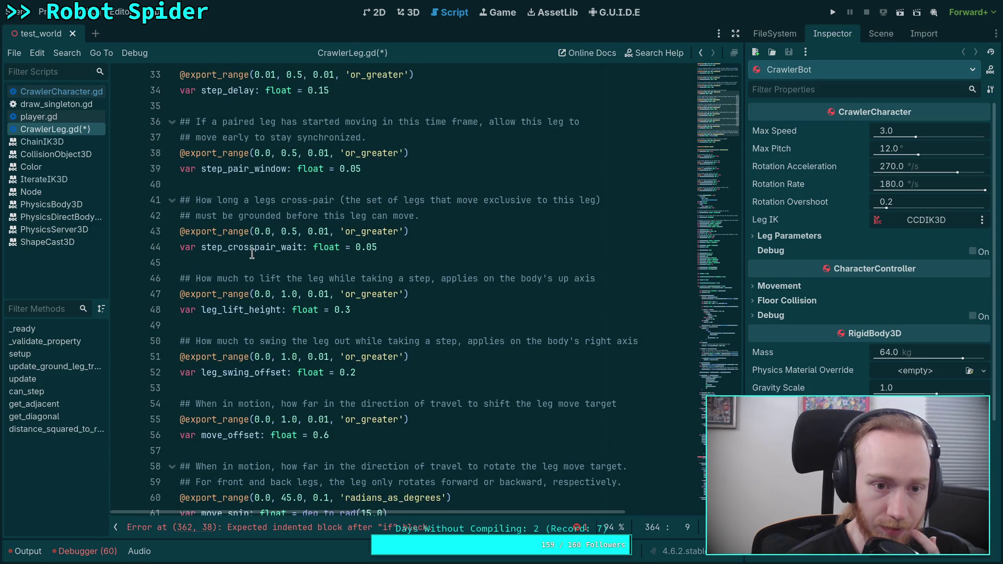
scroll(252, 254, "down", 6)
left_click(710, 311)
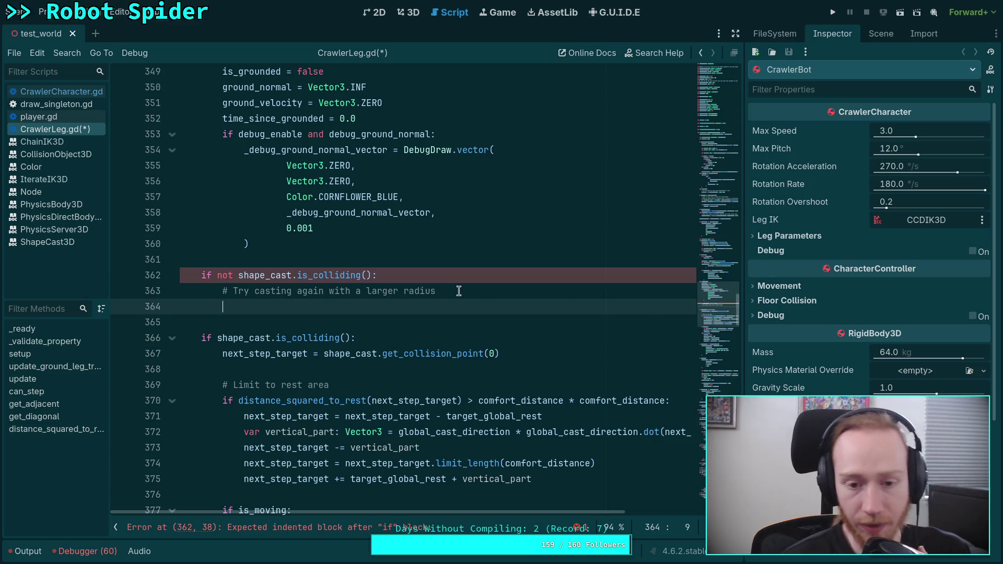
left_click_drag(458, 291, 357, 291)
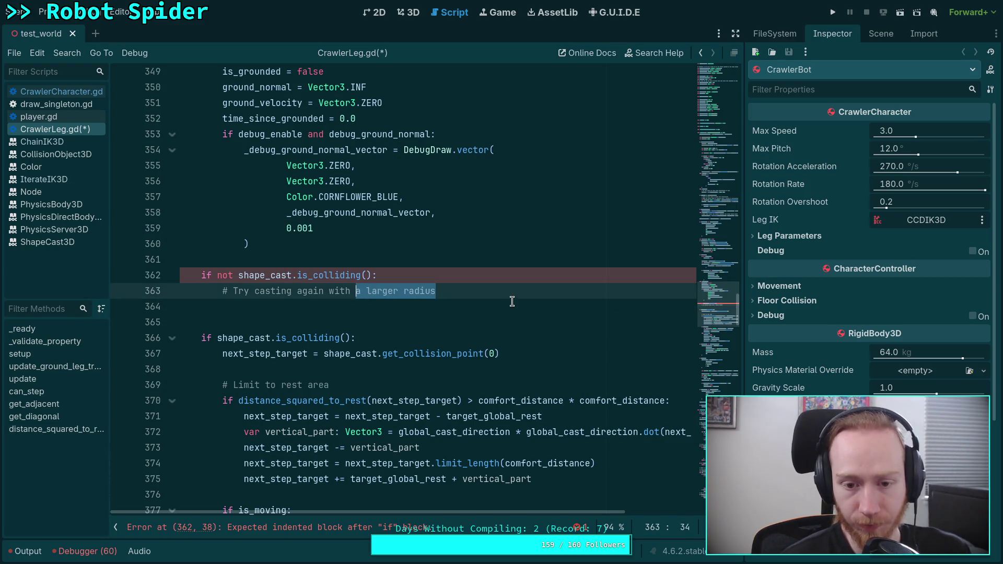
Step: Search for comfort_distance, stepping through its uses on lines 370, 374, 436, 134, 162 and 303
left_click(512, 301)
left_click(722, 286)
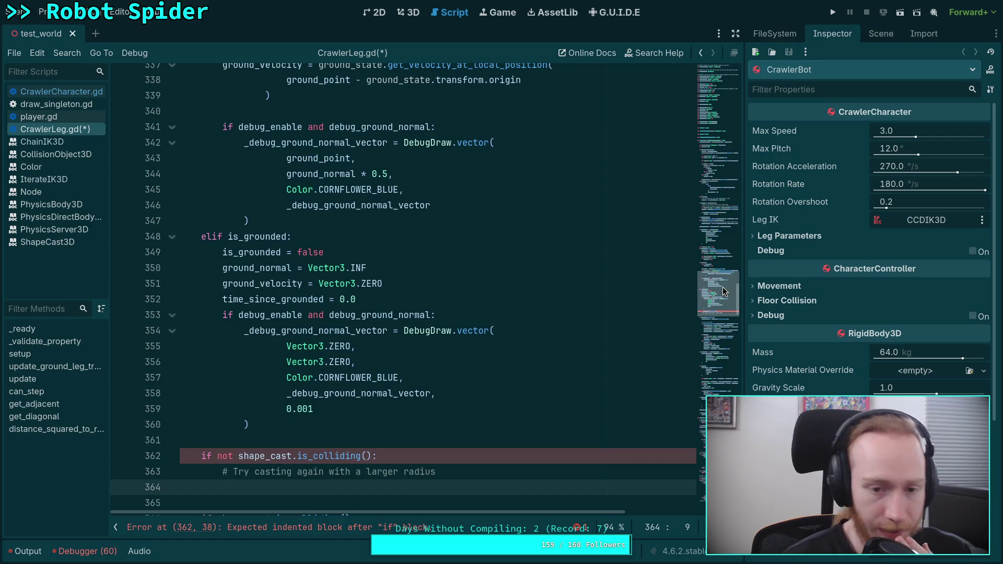
left_click_drag(722, 287, 720, 296)
double_click(517, 421)
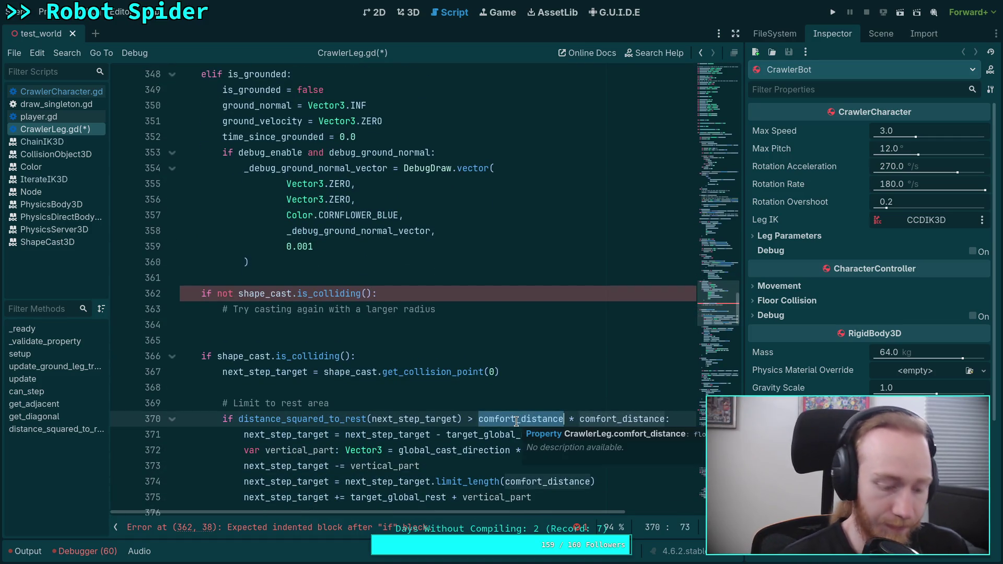
key("ctrl+f")
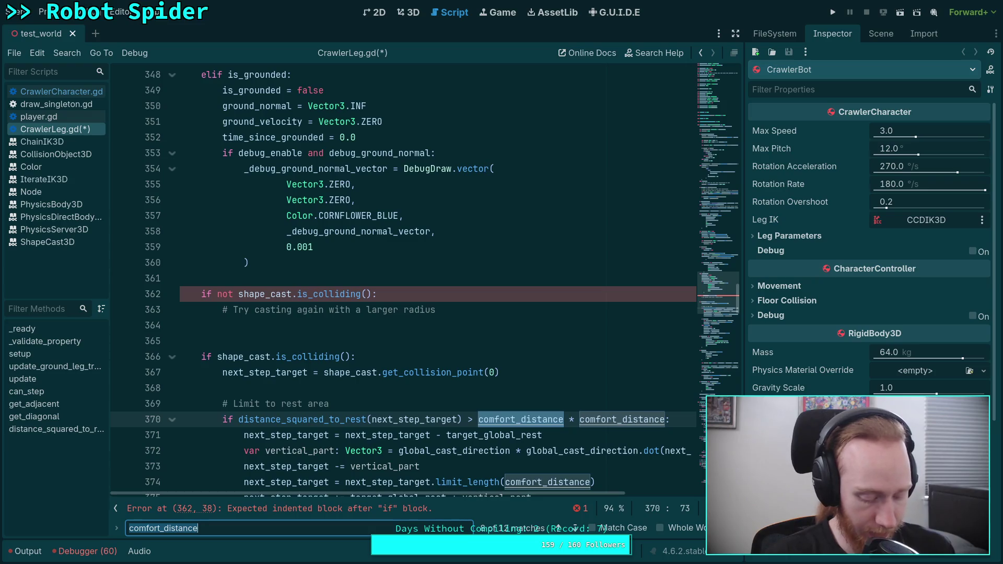
key("End")
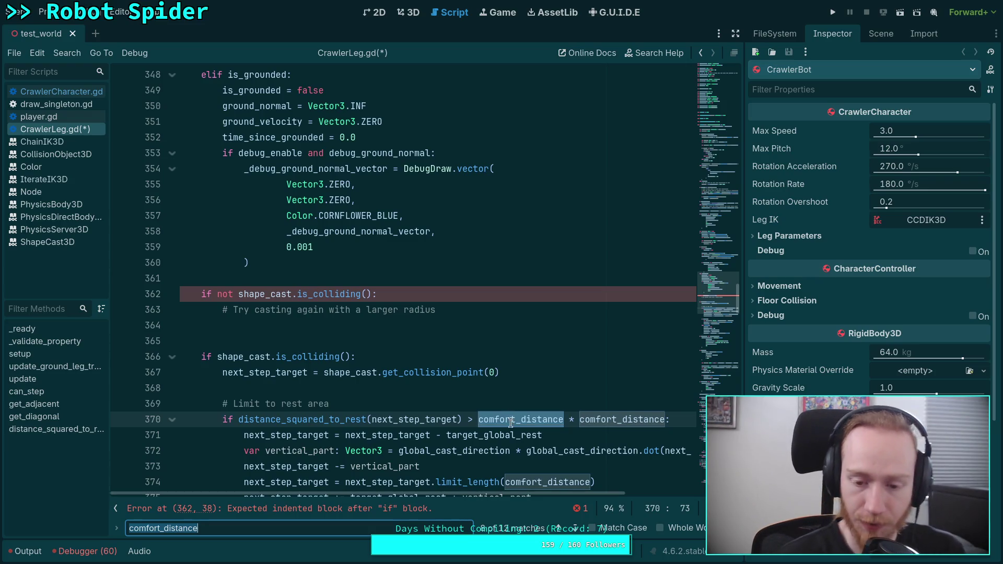
left_click(573, 528)
left_click(574, 528)
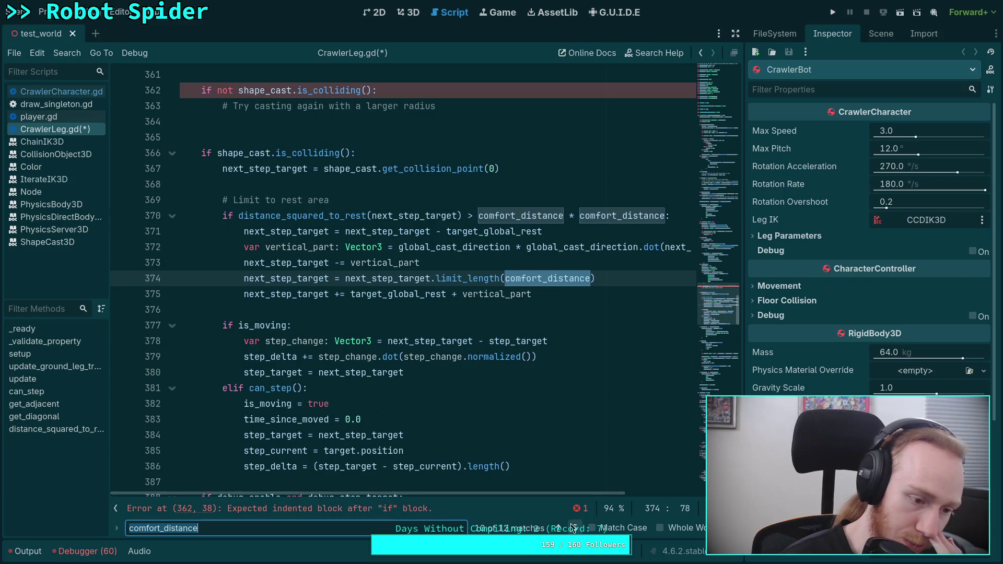
left_click(573, 527)
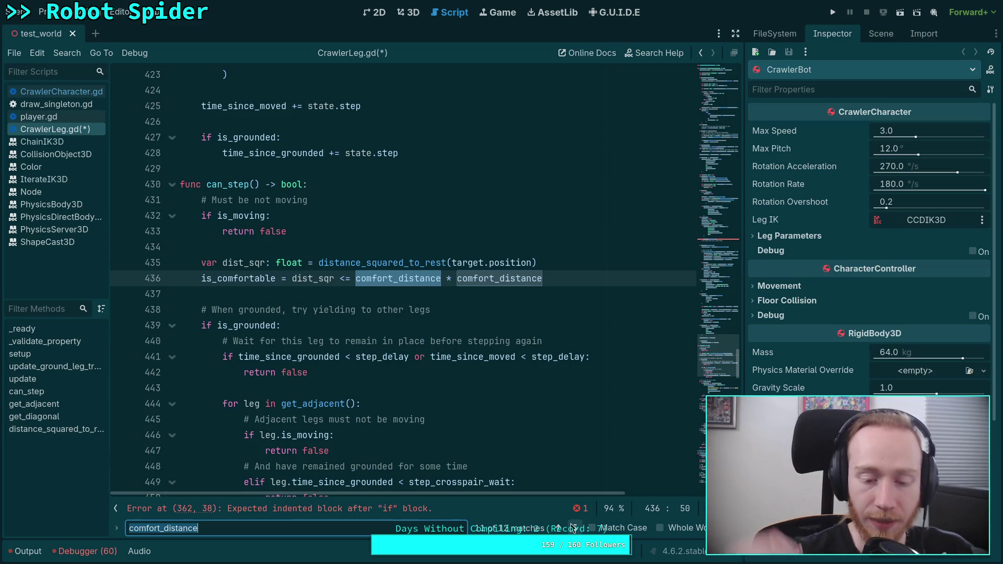
left_click(573, 528)
left_click(574, 528)
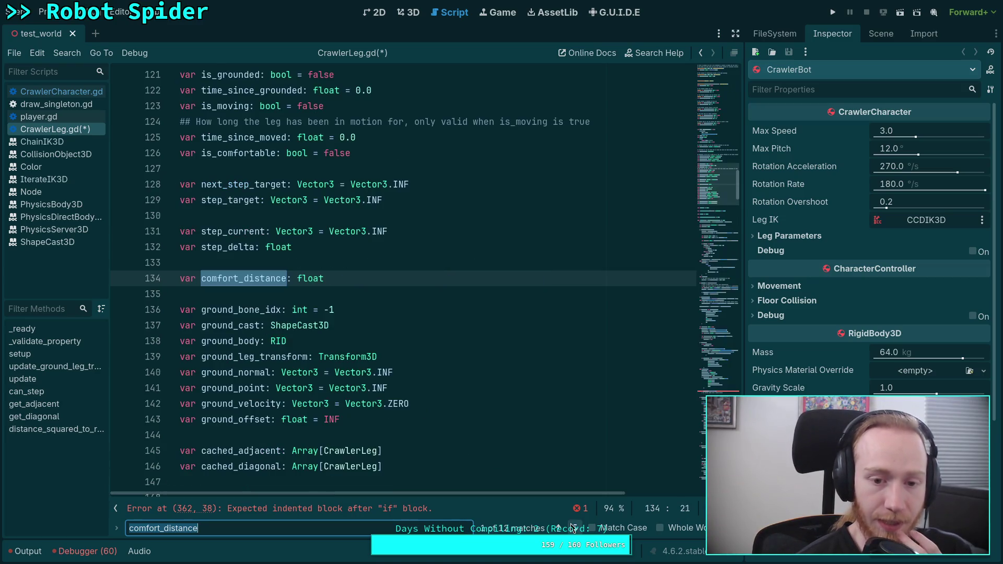
left_click(574, 528)
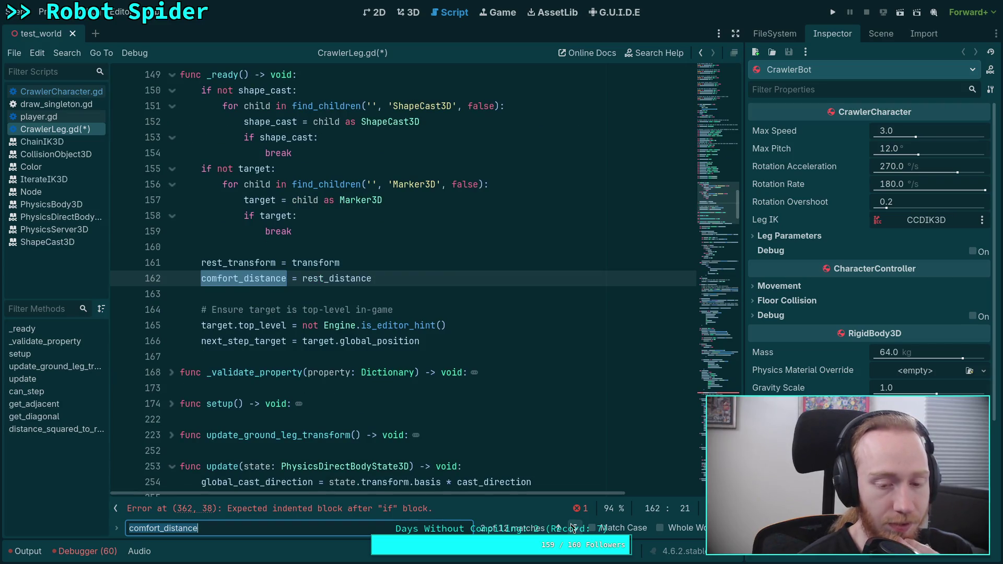
left_click(573, 528)
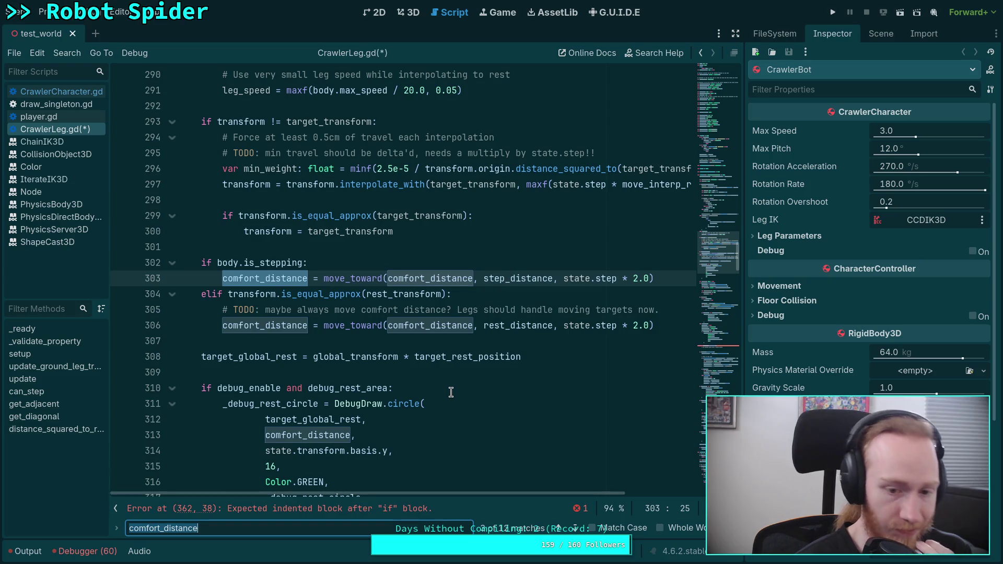
Step: Review the ground-detection code, then return to the blank line under the retry comment
scroll(451, 393, "down", 2)
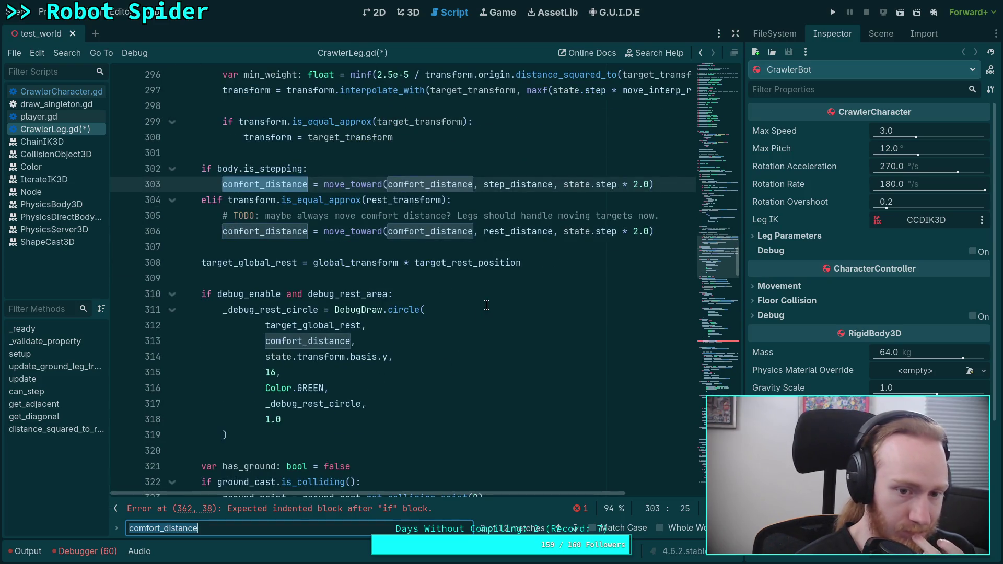
scroll(485, 366, "down", 5)
scroll(486, 369, "down", 5)
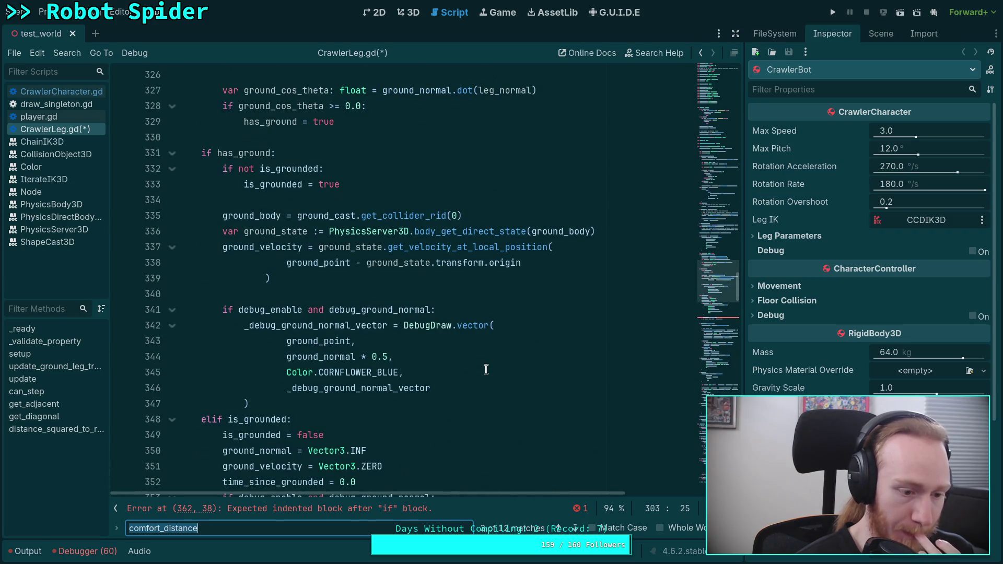
scroll(486, 369, "up", 2)
scroll(486, 369, "down", 4)
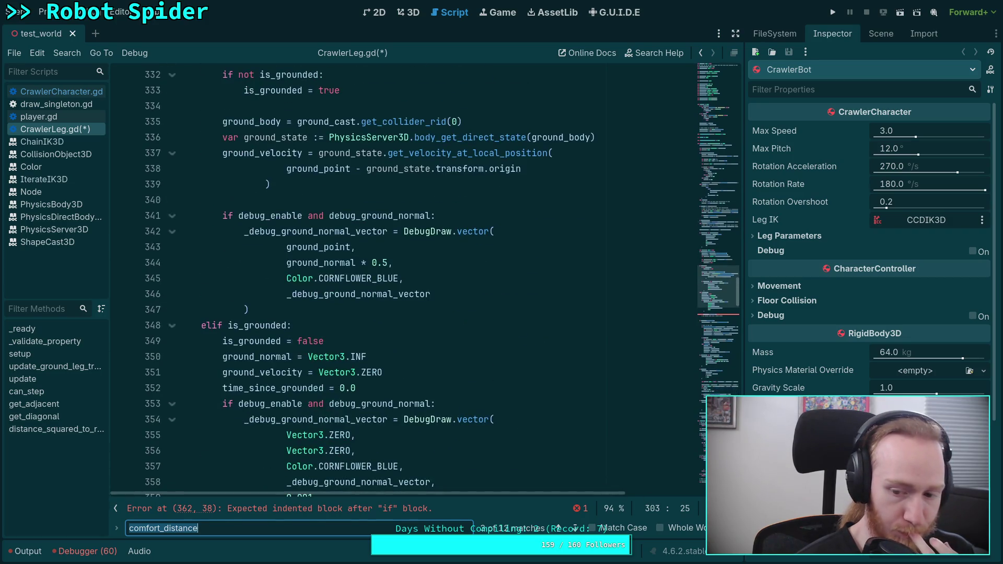
key("Escape")
scroll(544, 452, "down", 5)
left_click(406, 340)
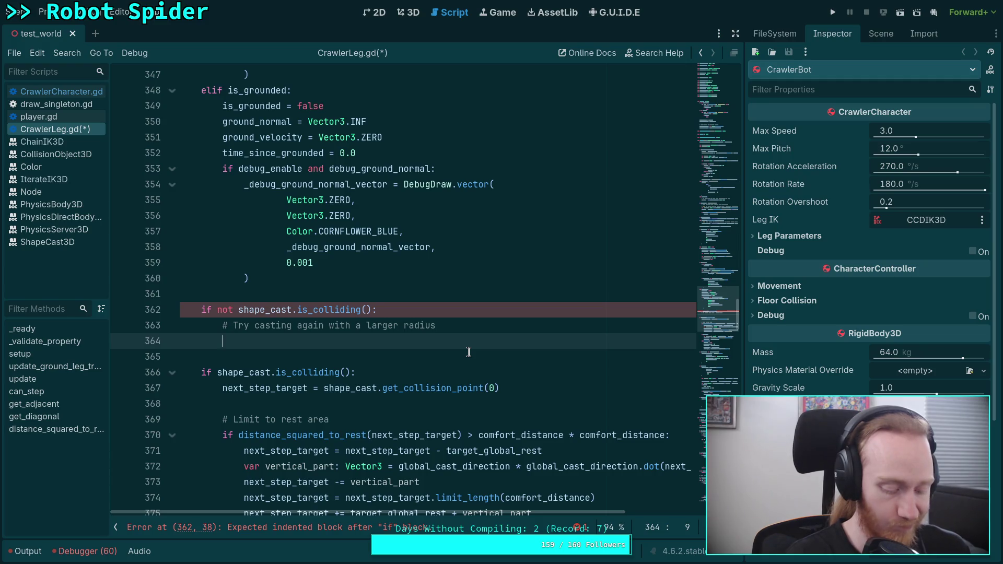
Step: Set the SphereShape3D radius to step_distance, call force_shapecast_update(), and duplicate the radius line
type("(shape")
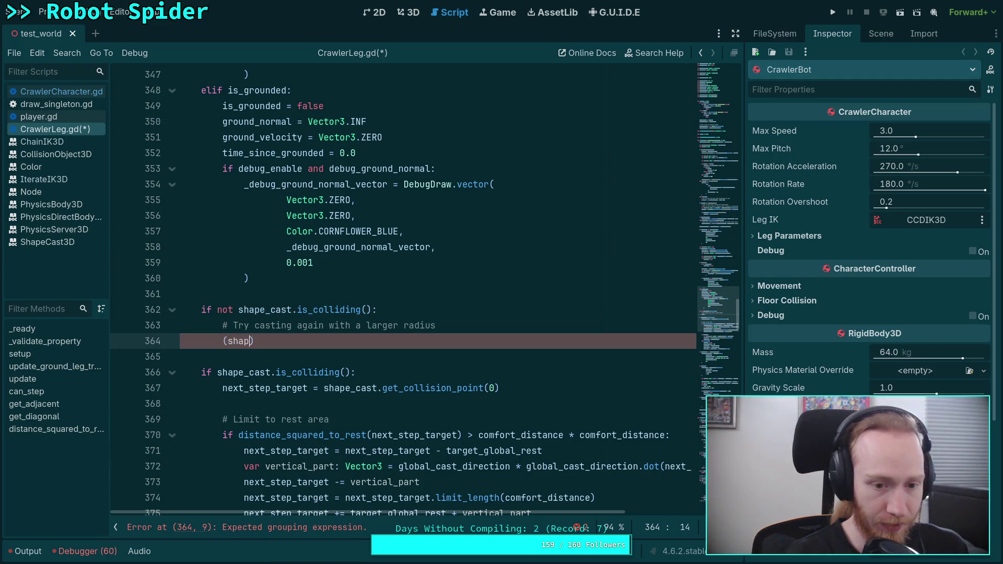
type("_cast.shape")
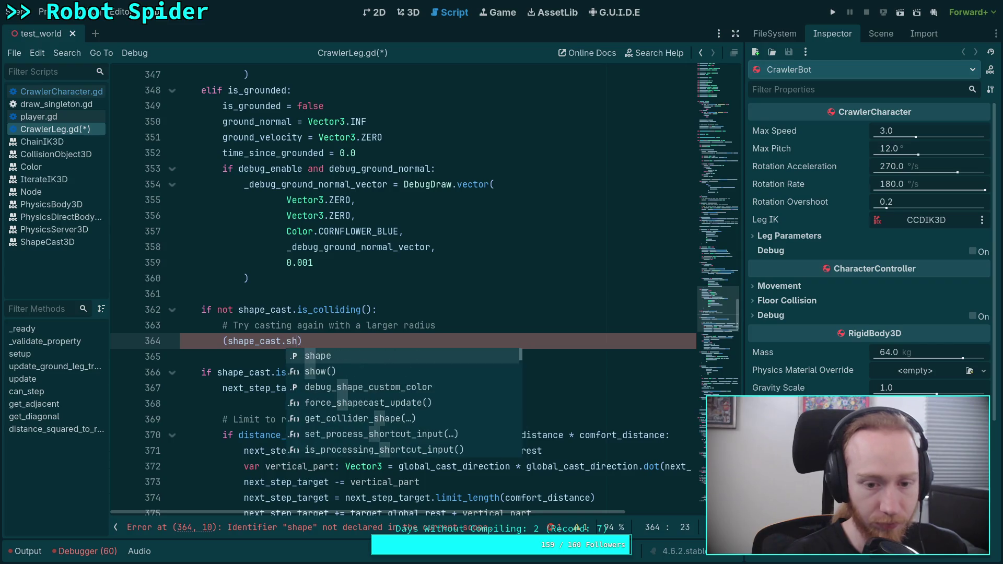
type(" as Spher")
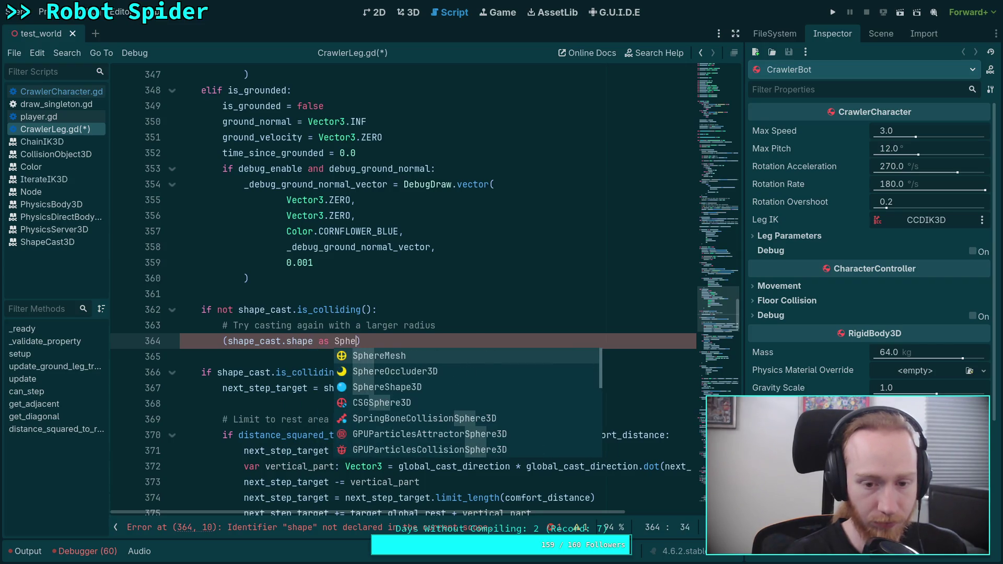
key("Down")
key("Down")
key("Return")
key("Right")
type(".ra")
key("Return")
type("= ")
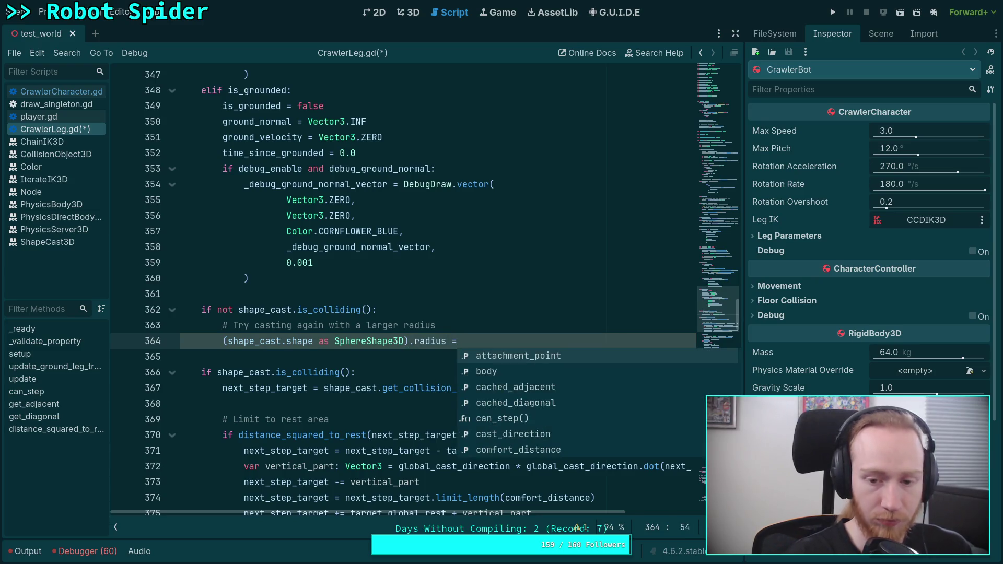
type("ste")
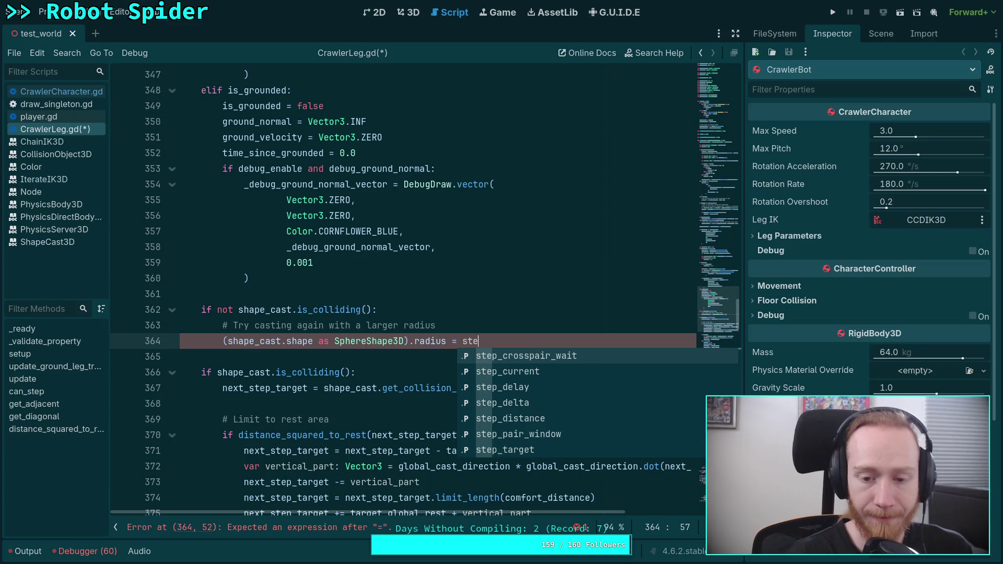
key("Down")
key("Down")
key("Down")
key("Return")
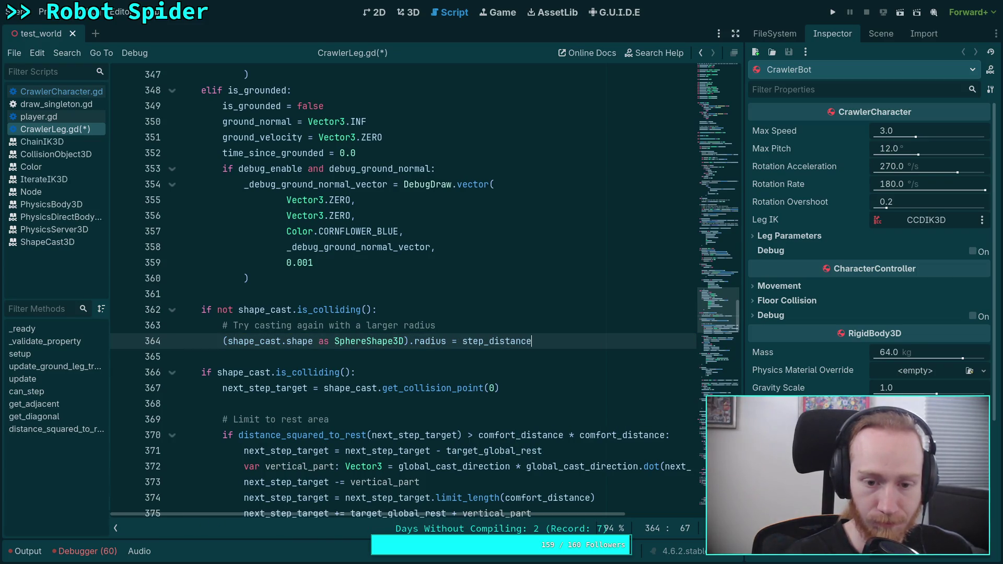
key("Return")
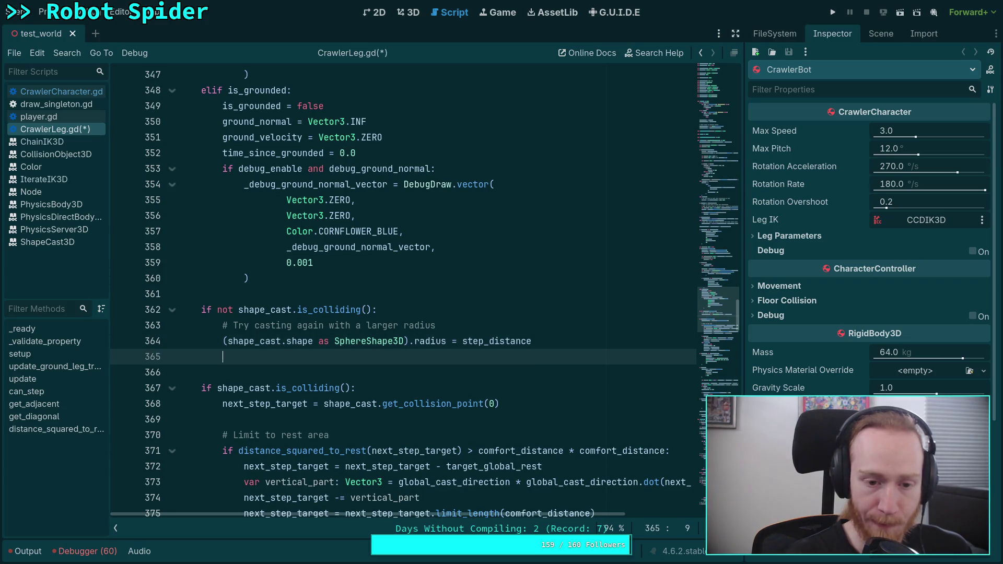
type("shape_cast.for")
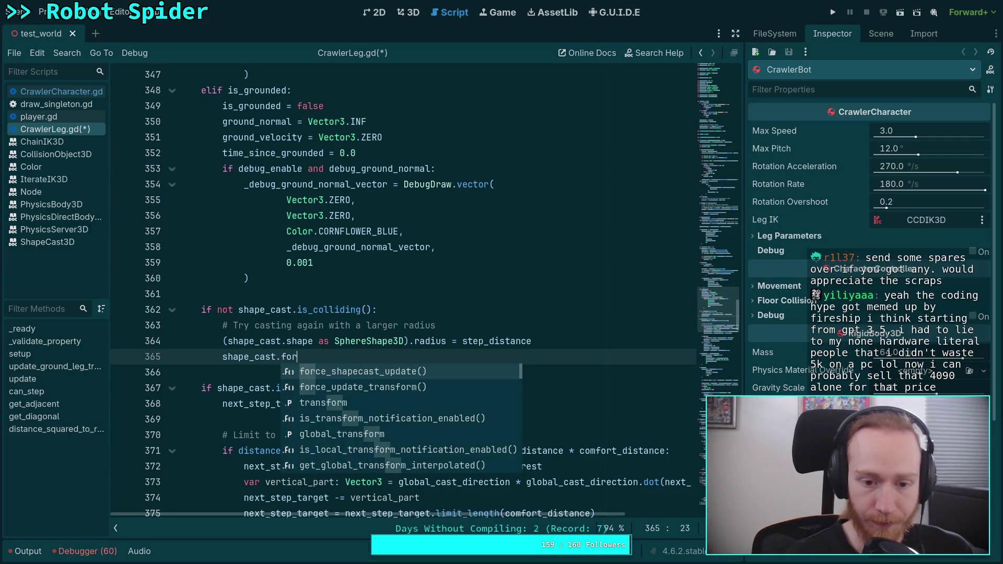
key("Return")
key("Return")
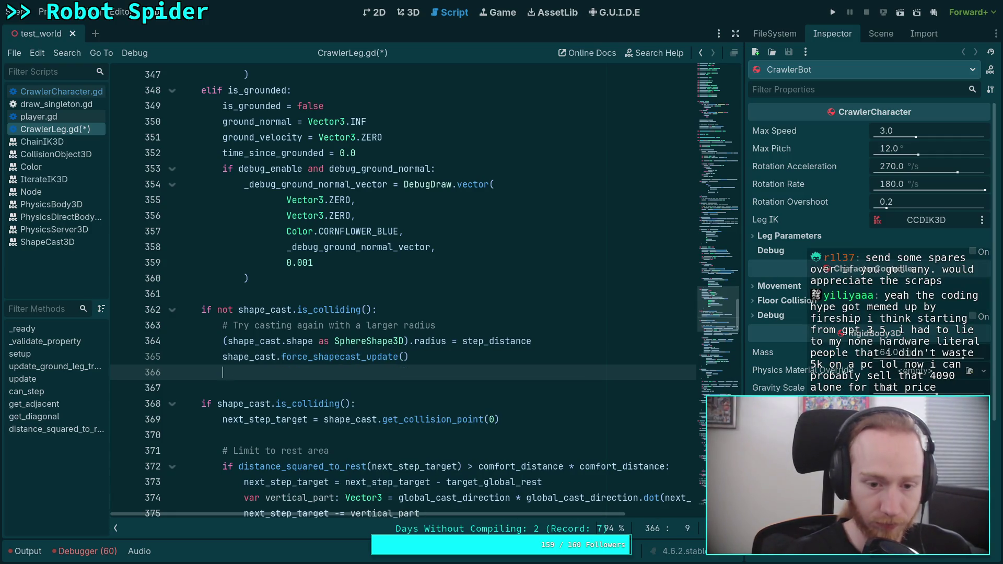
left_click(427, 340)
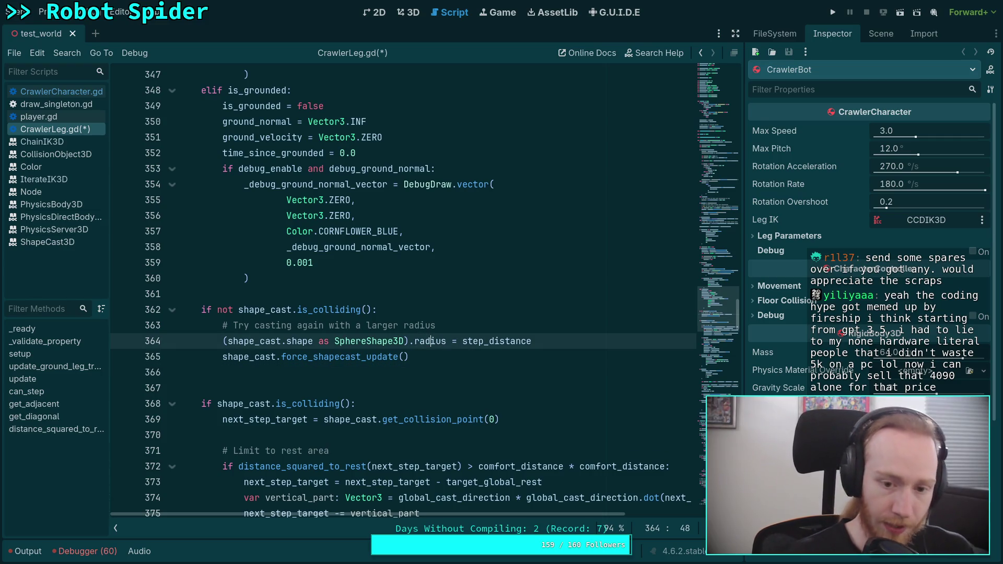
key("Down")
key("Down")
type("(shape_cast.shape as SphereShape3D).radius = step_distance")
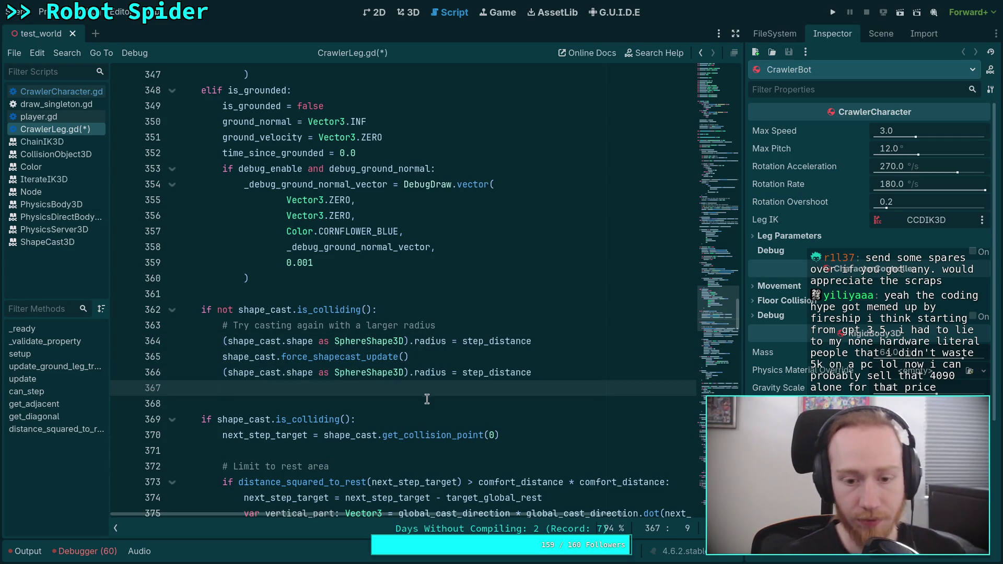
Step: Declare a SphereShape3D 'shape' variable from shape_cast.shape and shorten the radius line to shape.radius
left_click(514, 328)
key("Return")
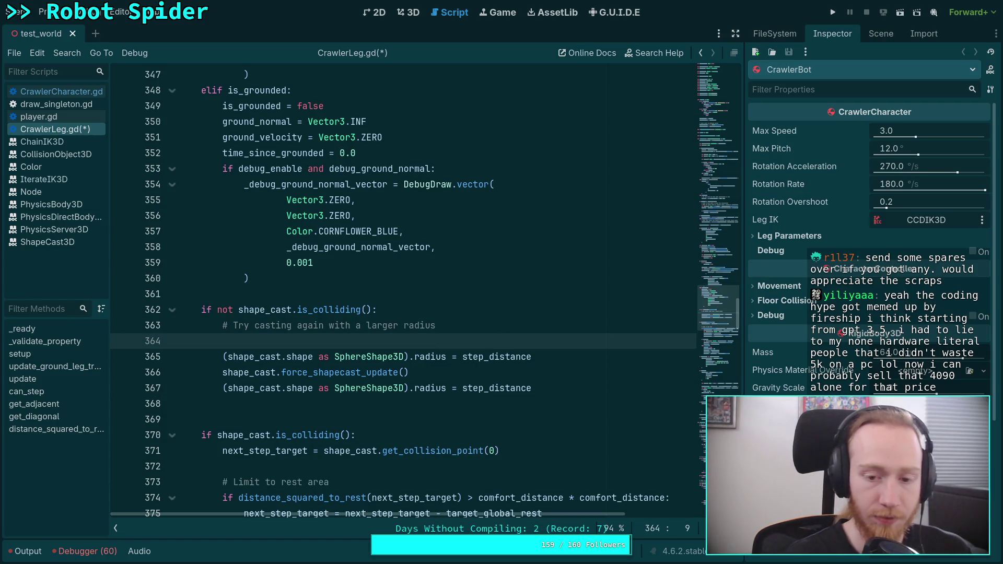
type("var old_radi")
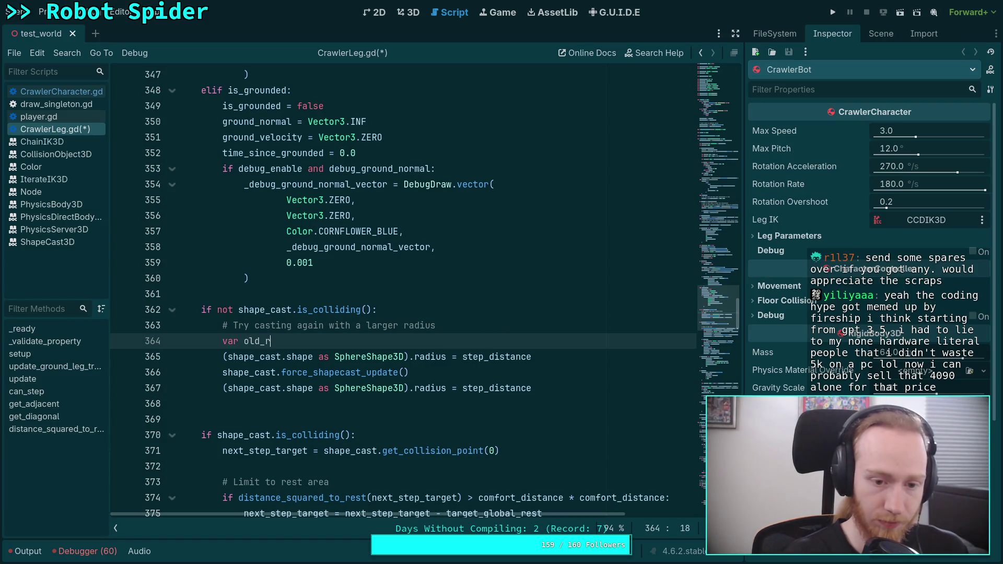
key("BackSpace")
key("BackSpace")
key("BackSpace")
type("r shape")
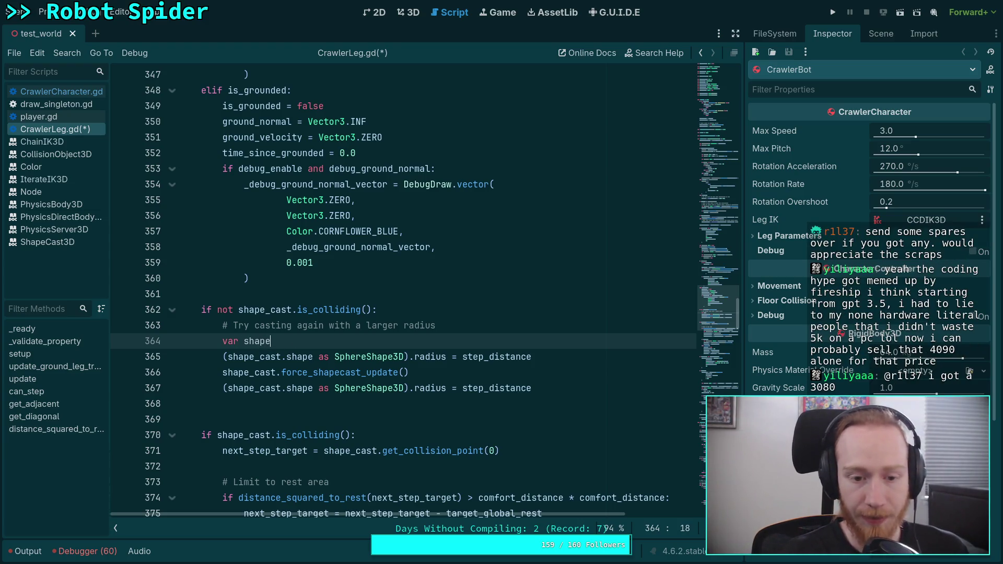
type(": Sphe")
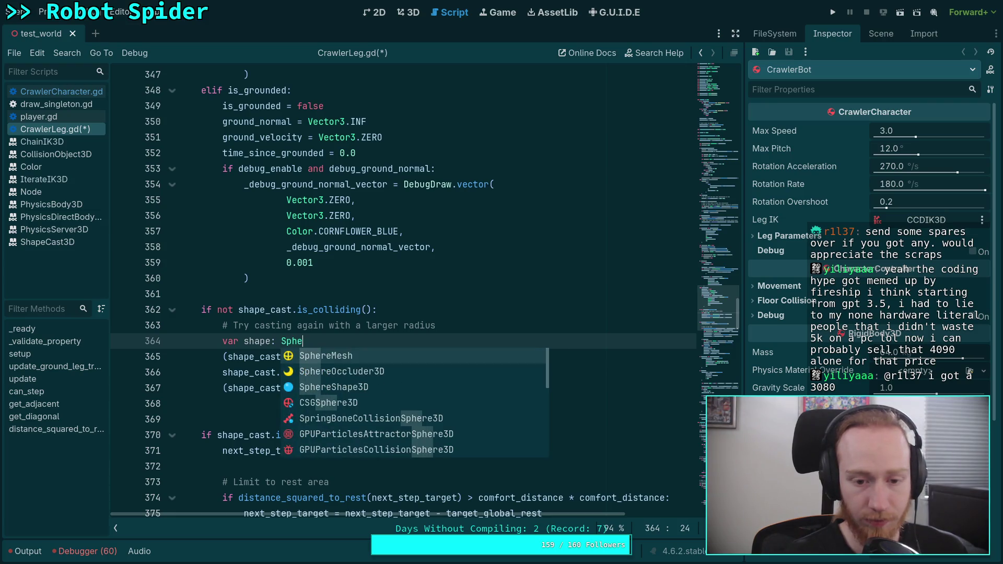
key("Down")
key("Return")
type("sha")
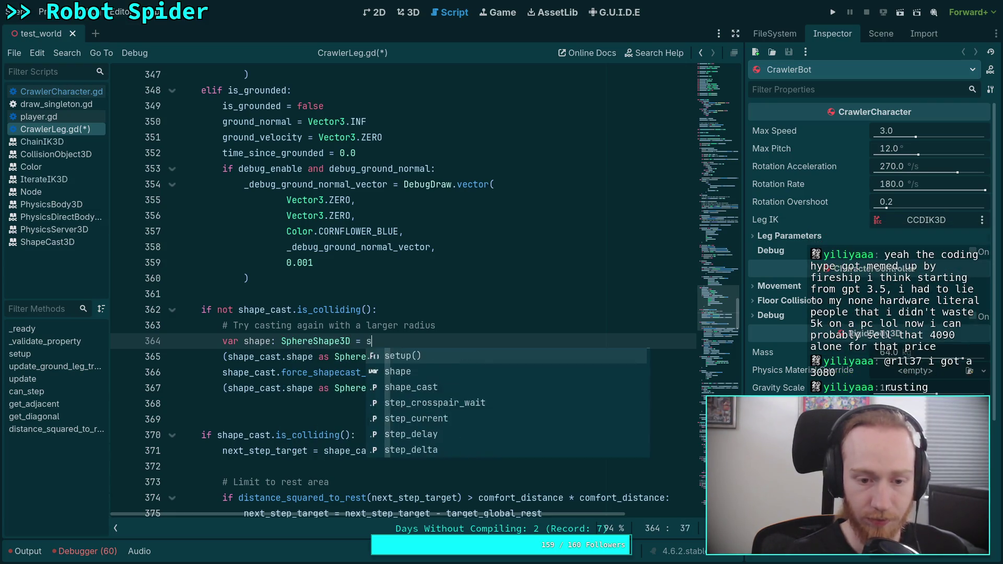
key("Return")
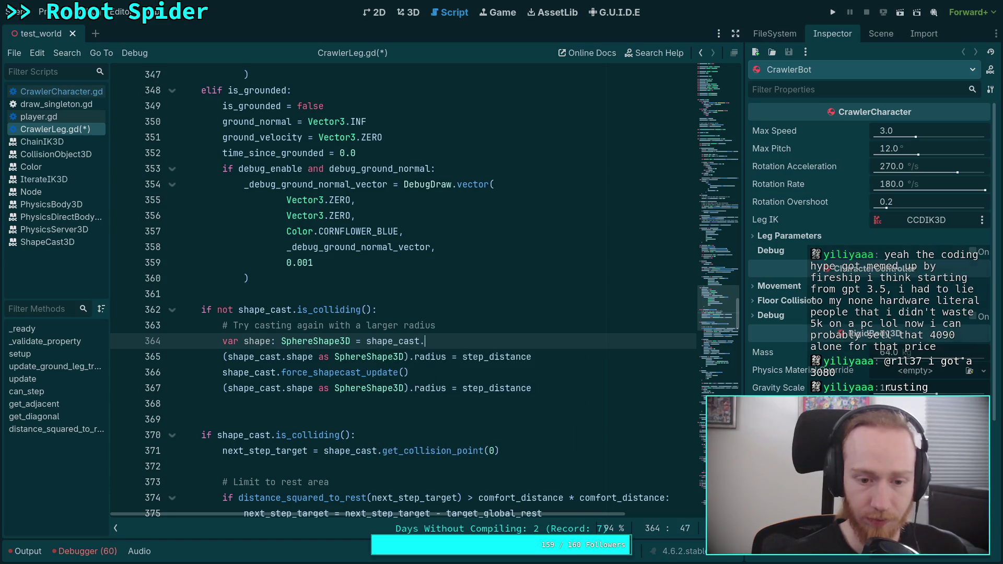
type(".shape as Sphe")
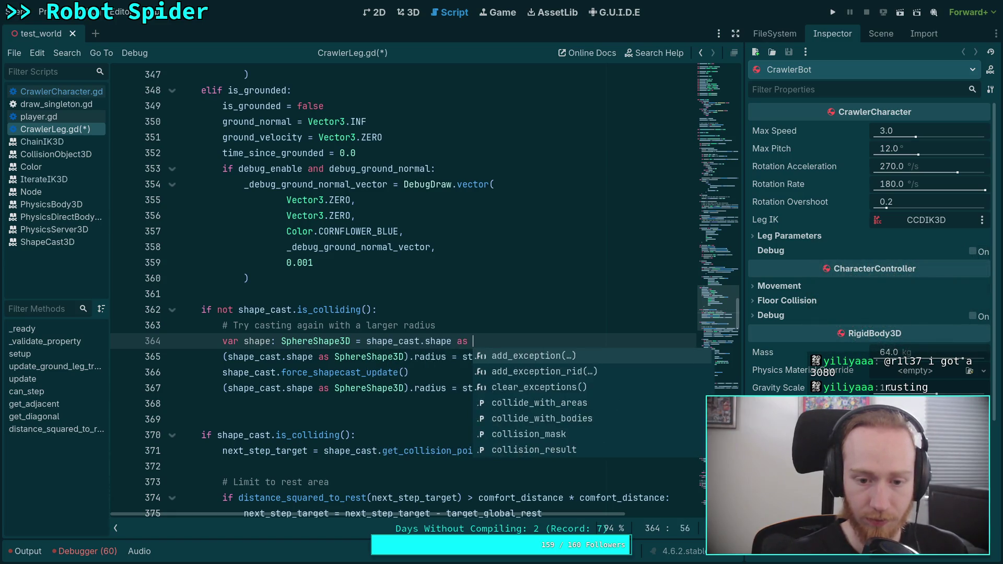
key("Down")
key("Down")
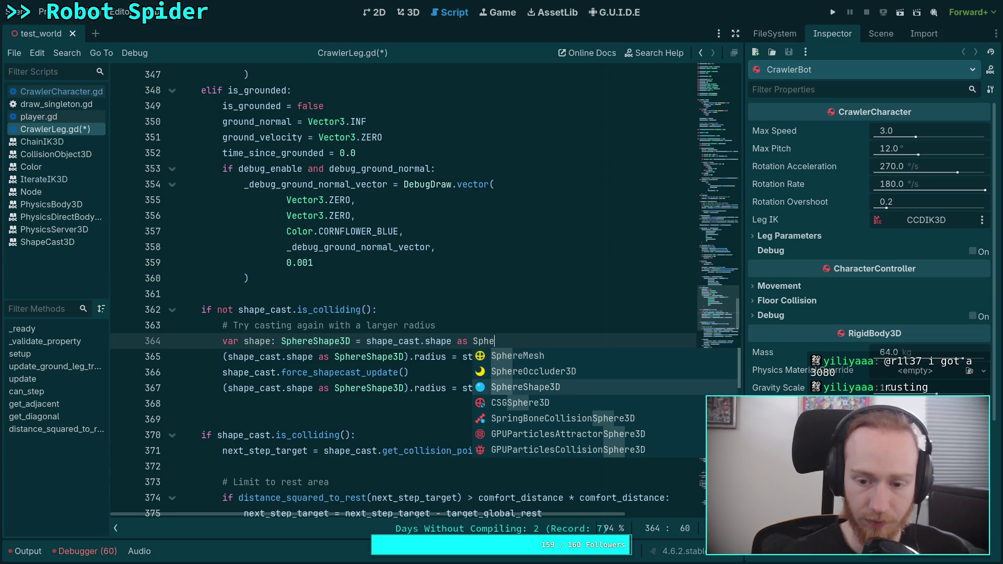
key("Return")
left_click_drag(222, 357, 341, 359)
key("BackSpace")
key("BackSpace")
left_click(587, 340)
key("Return")
Step: Store the radius in old_radius, restore it after the update, and save CrawlerLeg.gd
type("var old_rai")
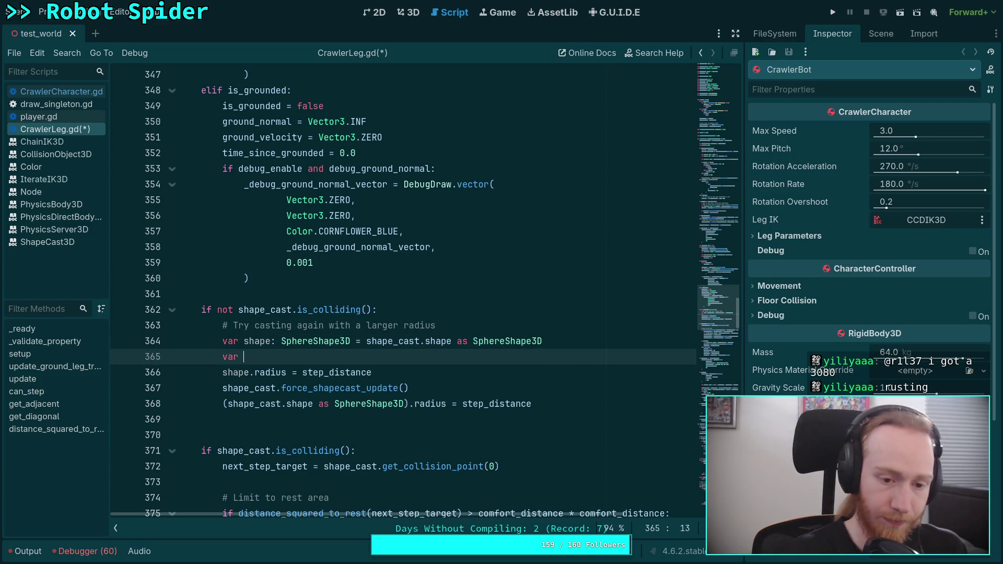
key("BackSpace")
type("di")
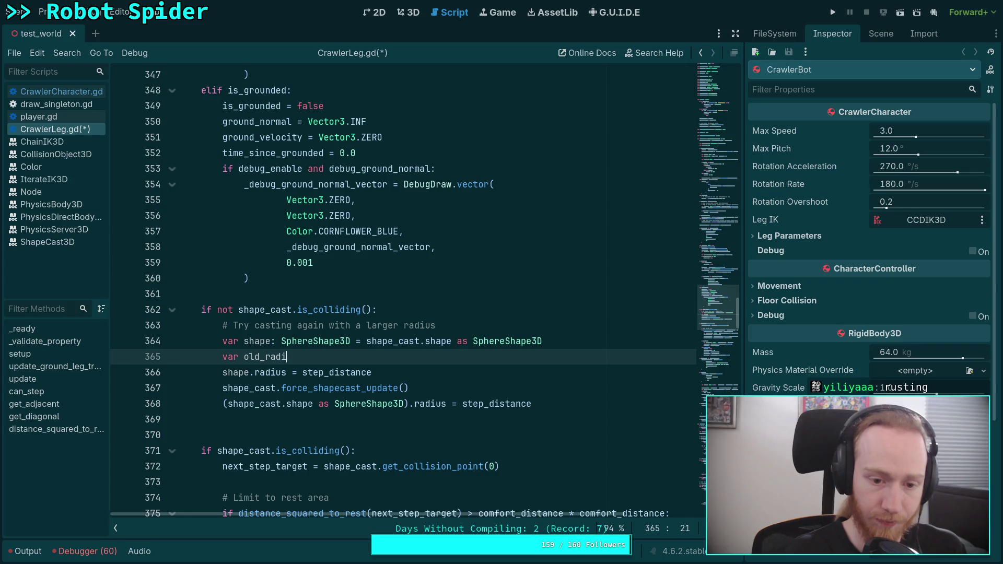
type("us: float = shpa")
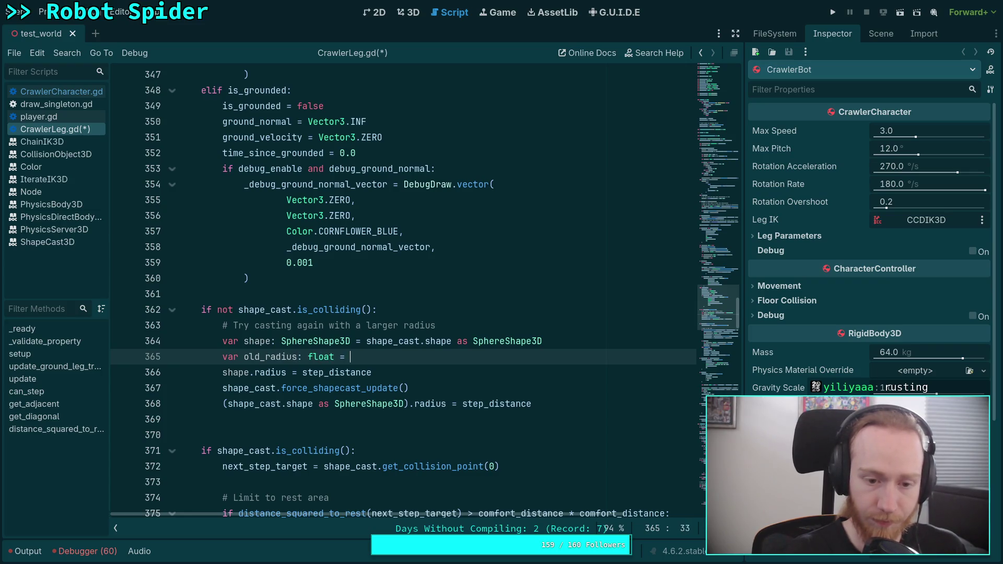
key("BackSpace")
key("BackSpace")
type("ape.rad")
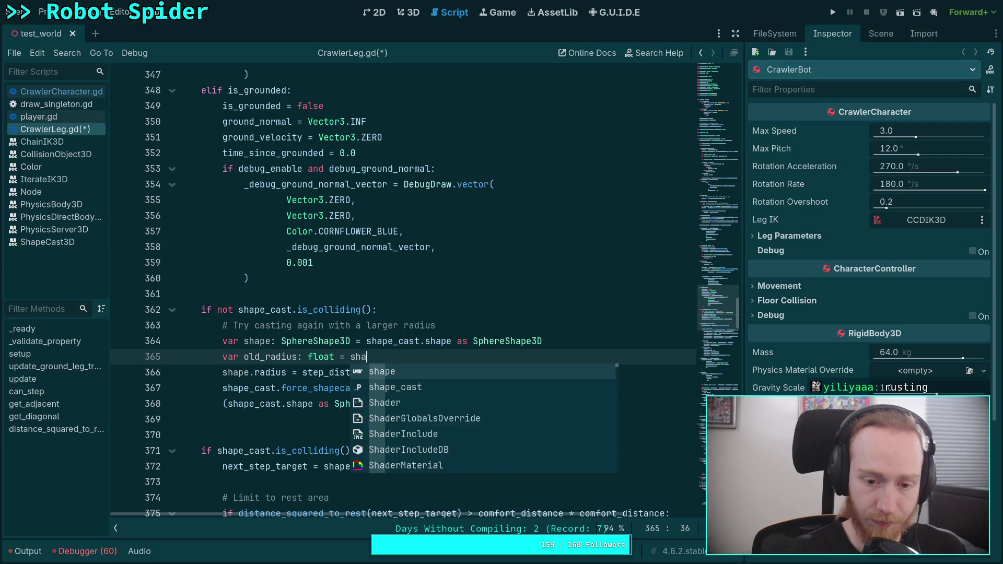
key("Return")
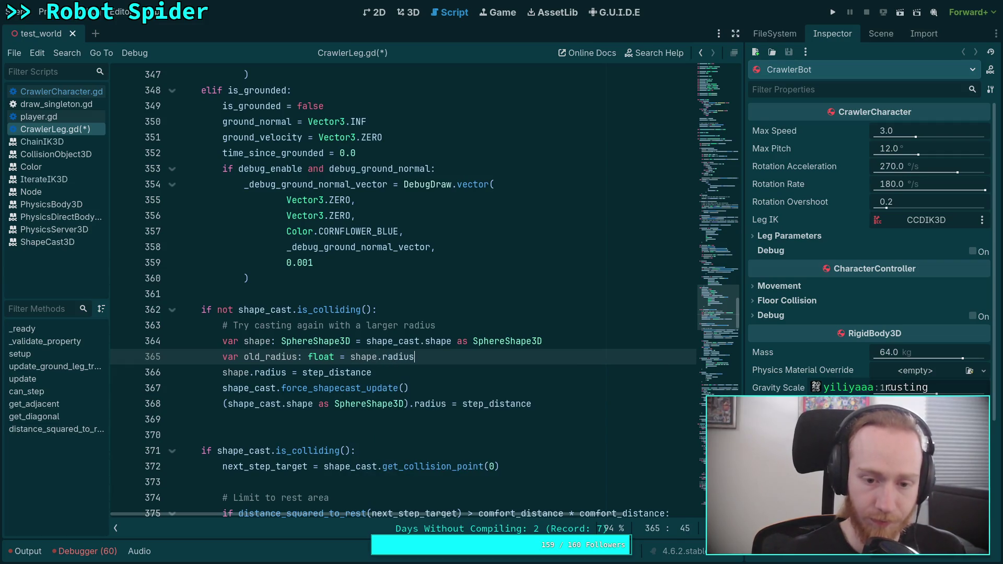
left_click_drag(412, 404, 222, 404)
key("BackSpace")
key("BackSpace")
double_click(358, 404)
type("old_")
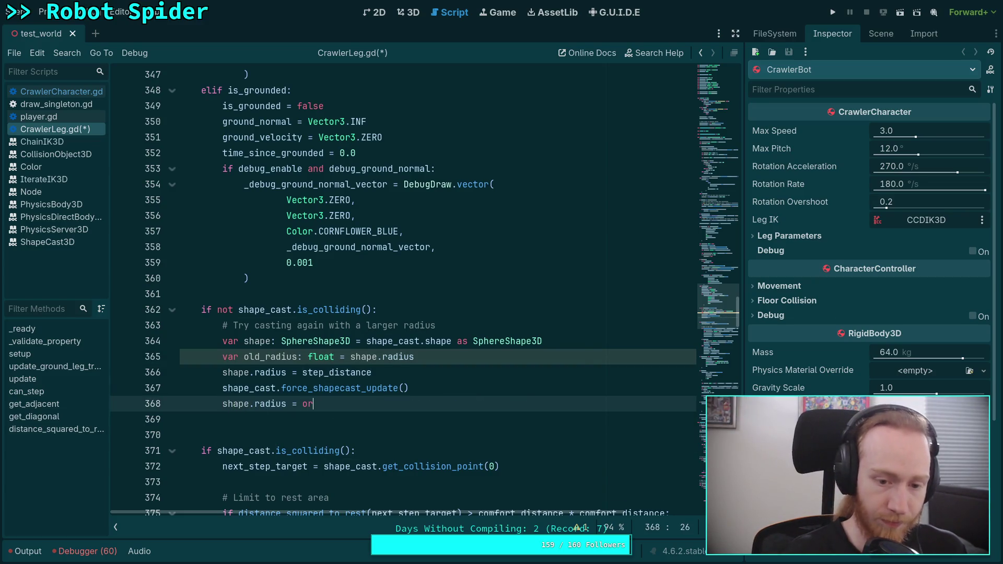
key("Return")
key("ctrl+s")
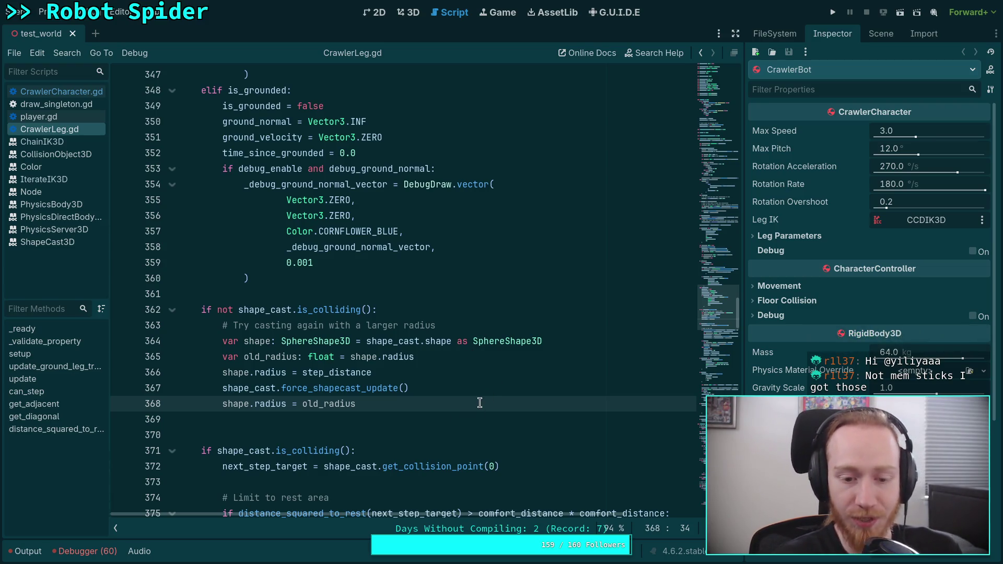
Step: Delete the blank line on 369 after the retry block and review the collision check below
left_click(406, 419)
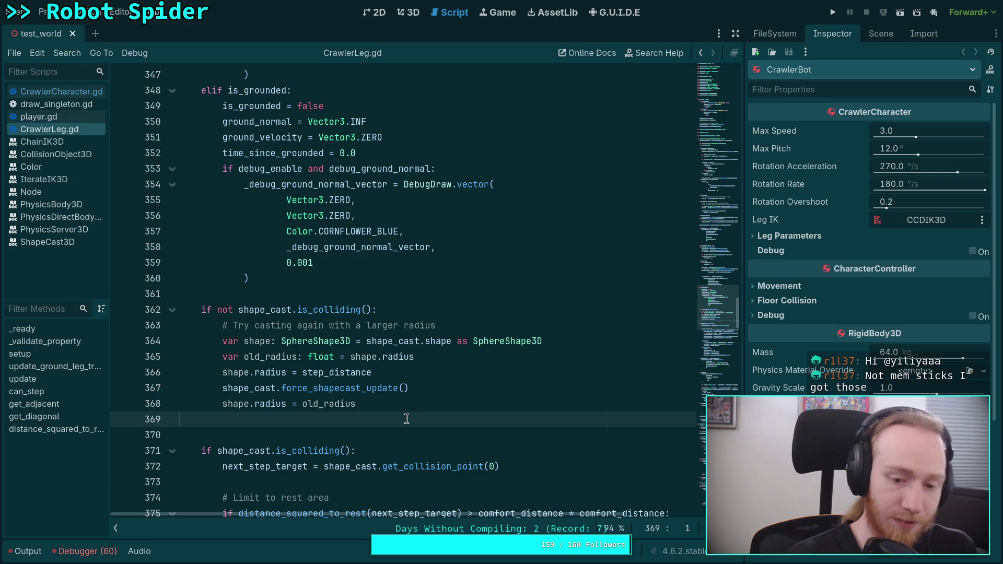
key("BackSpace")
scroll(412, 392, "down", 2)
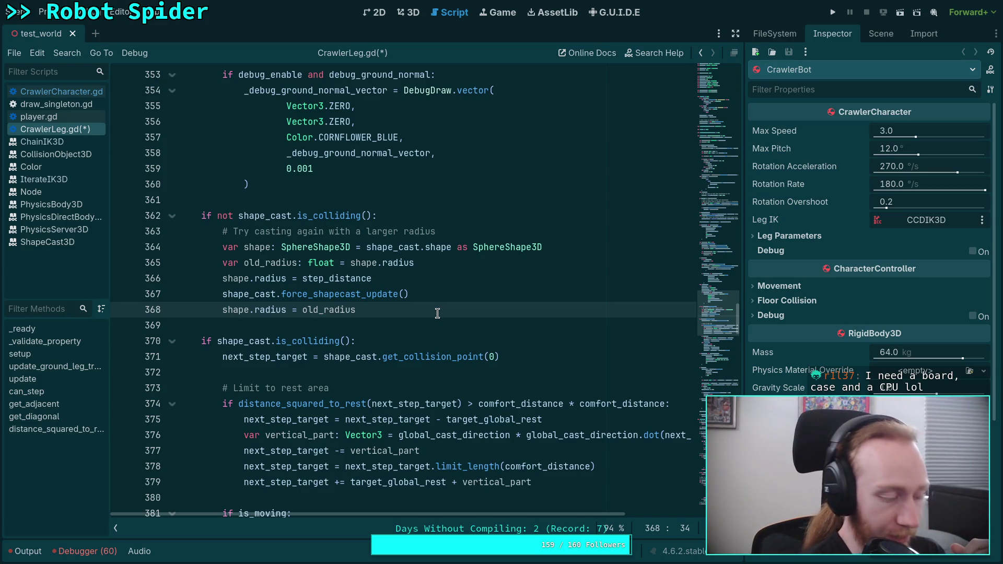
left_click(427, 328)
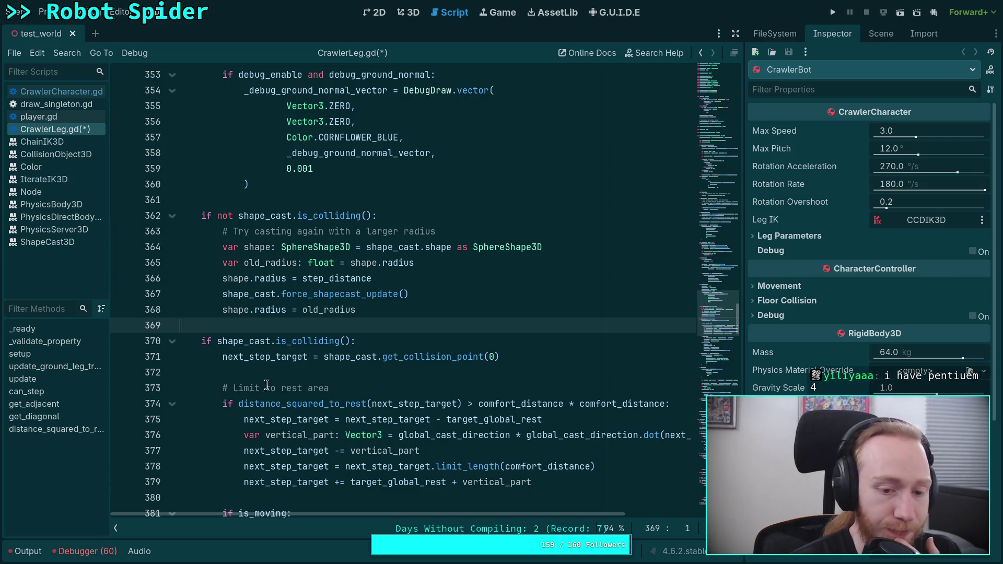
left_click(284, 370)
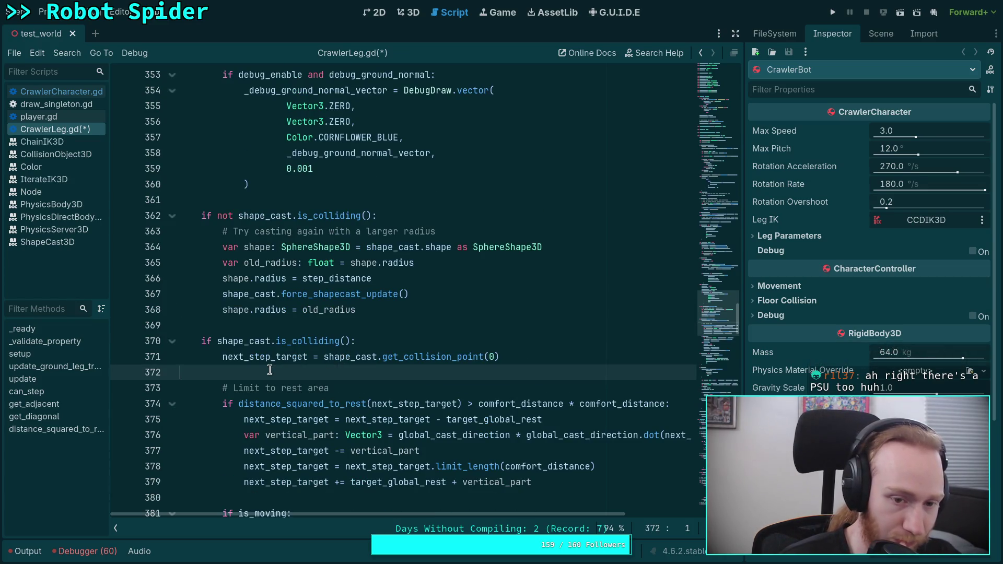
Step: Inspect the can_step call on line 385 and next_step_target on line 374
scroll(269, 370, "up", 1)
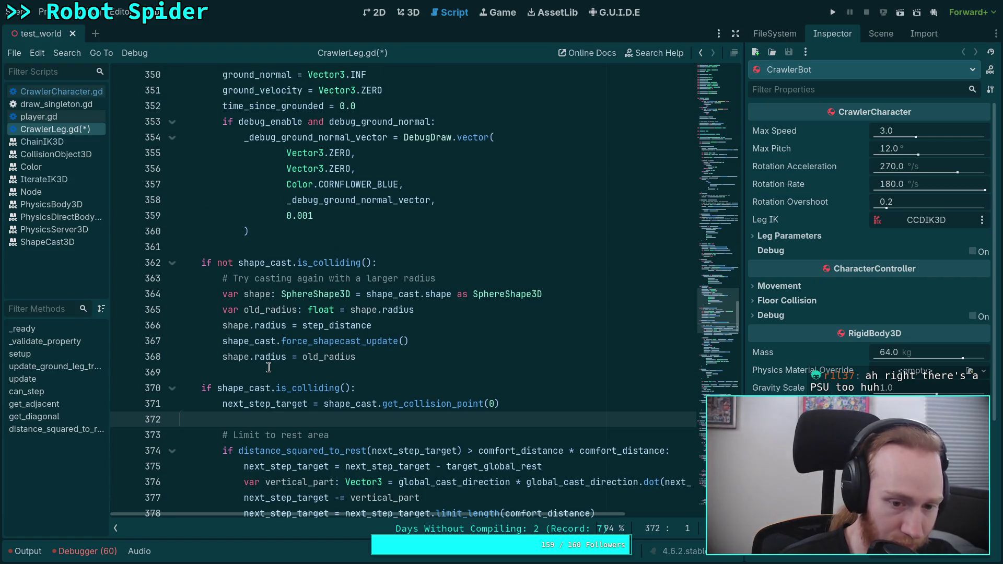
scroll(269, 367, "up", 2)
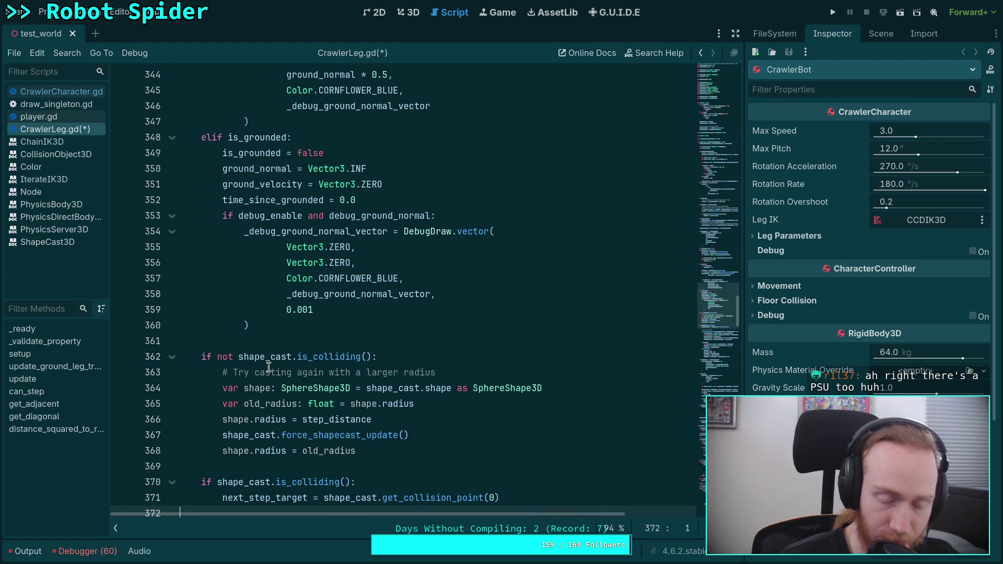
scroll(269, 367, "down", 9)
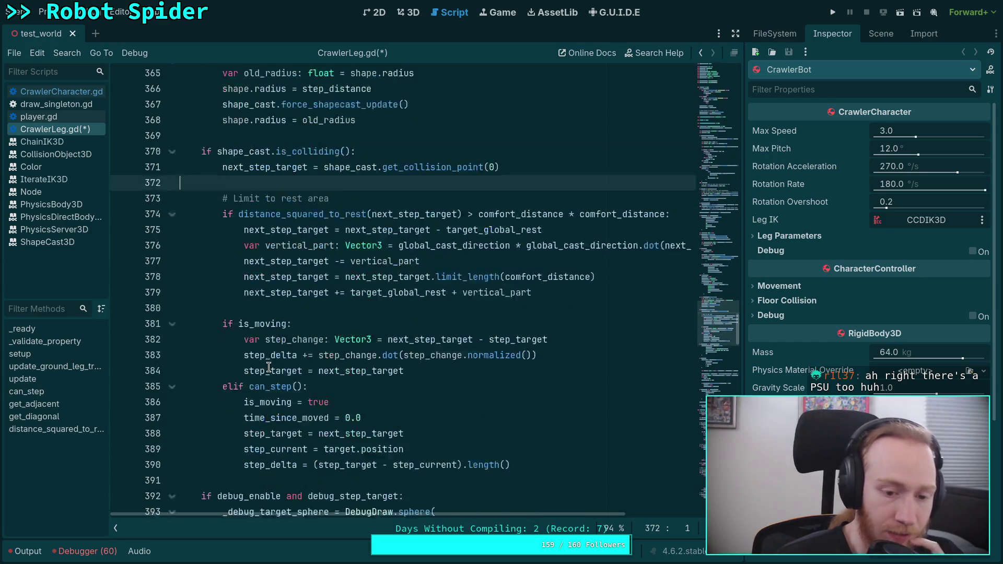
scroll(274, 361, "down", 1)
double_click(271, 247)
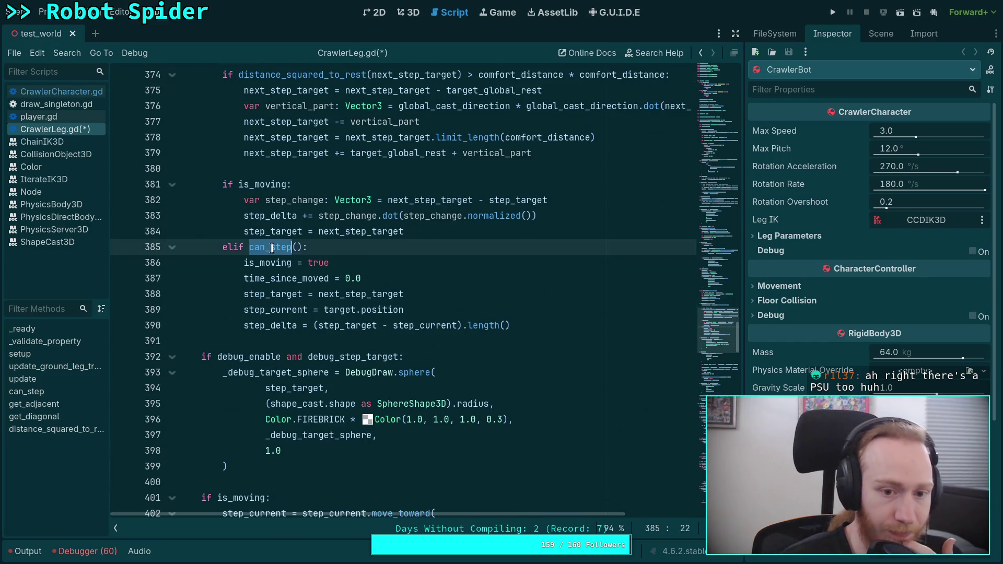
scroll(249, 262, "up", 2)
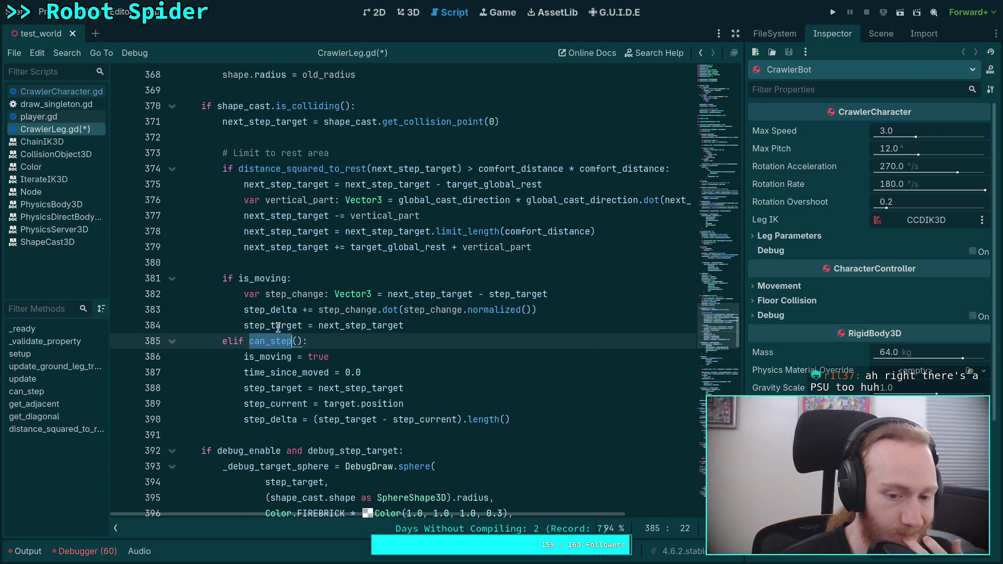
mouse_move(283, 341)
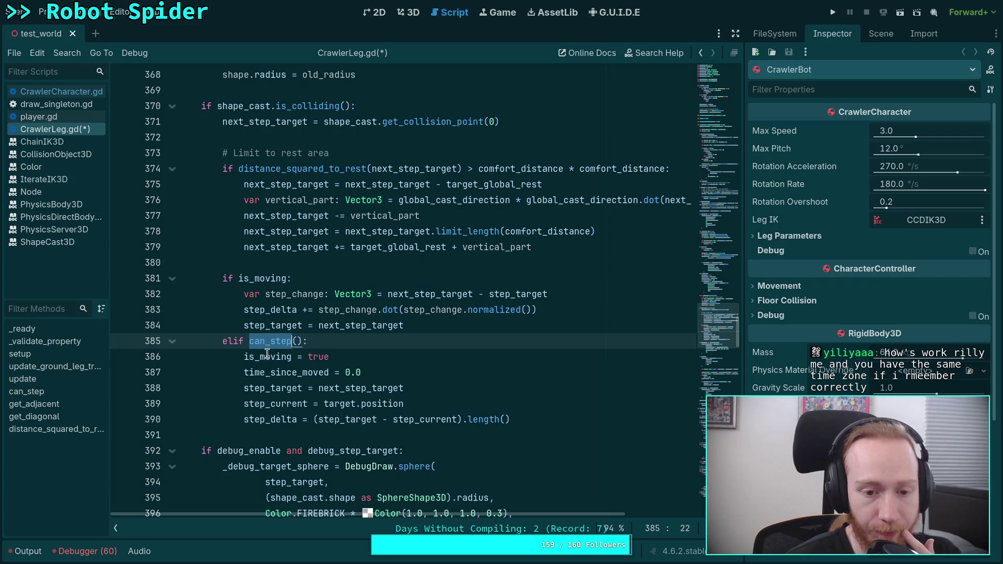
mouse_move(266, 357)
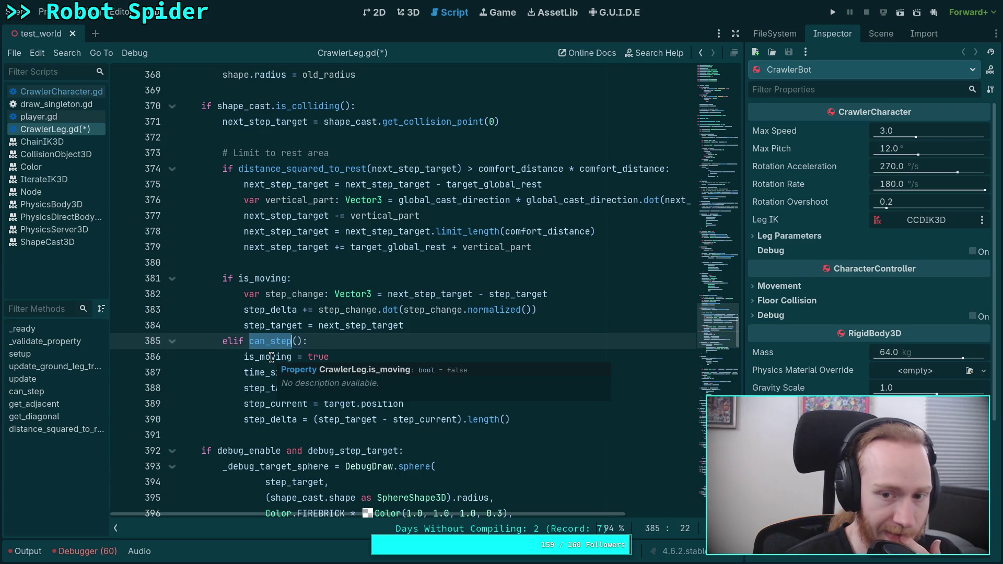
scroll(271, 358, "up", 1)
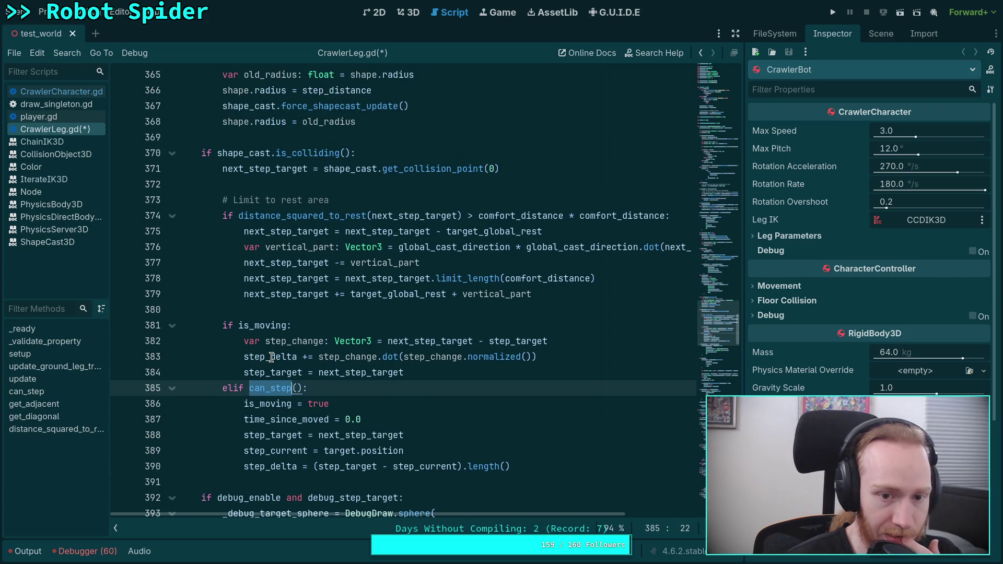
double_click(403, 216)
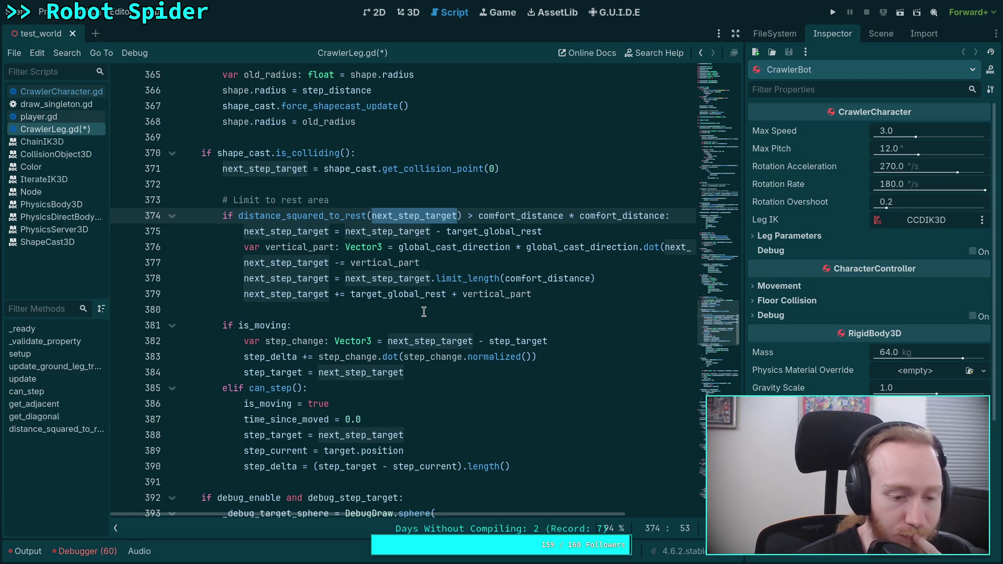
Step: Hide the script and method lists for full-width code, then review the rest-limit and retry lines
left_click(116, 528)
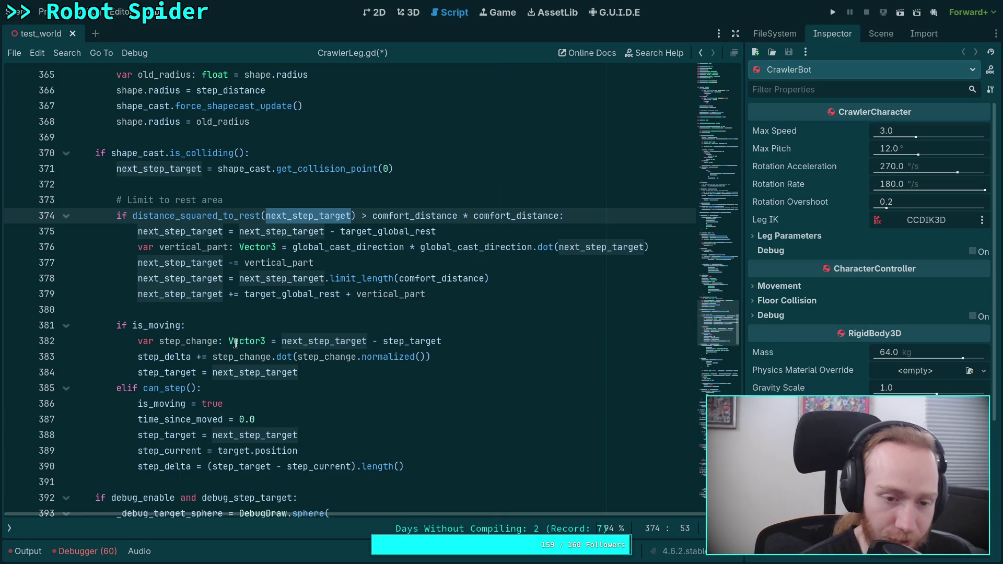
left_click(242, 309)
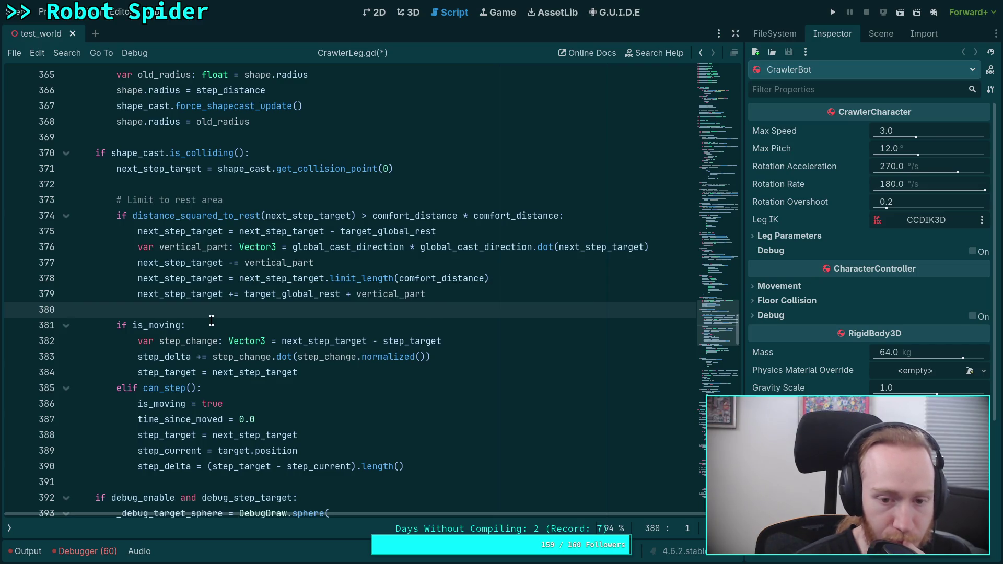
scroll(236, 304, "up", 3)
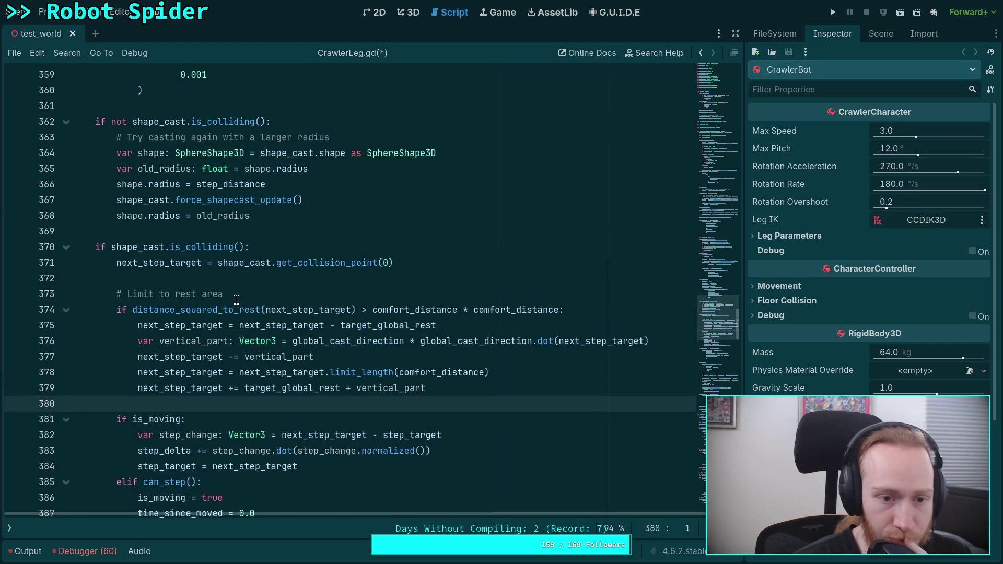
left_click(260, 159)
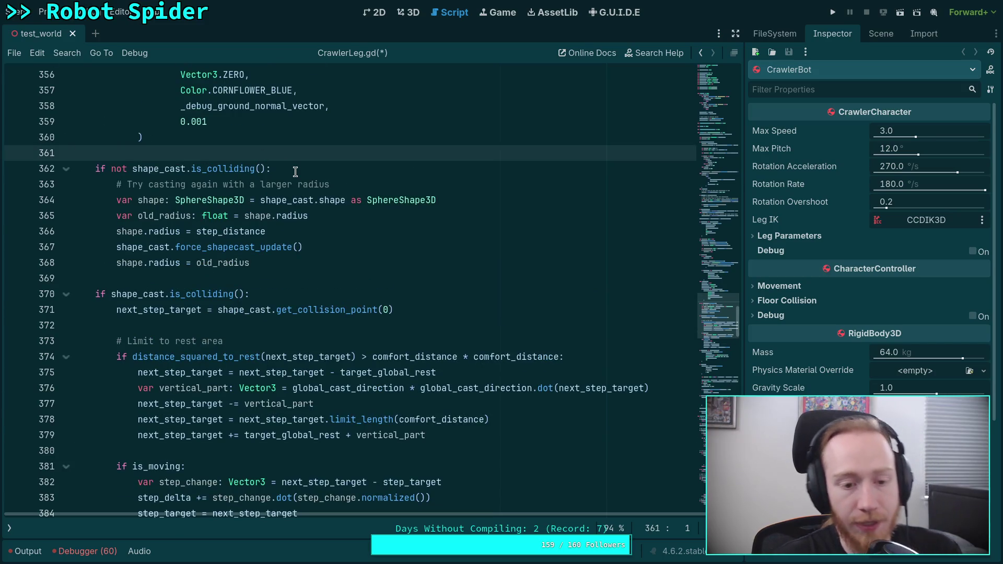
key("Return")
key("Tab")
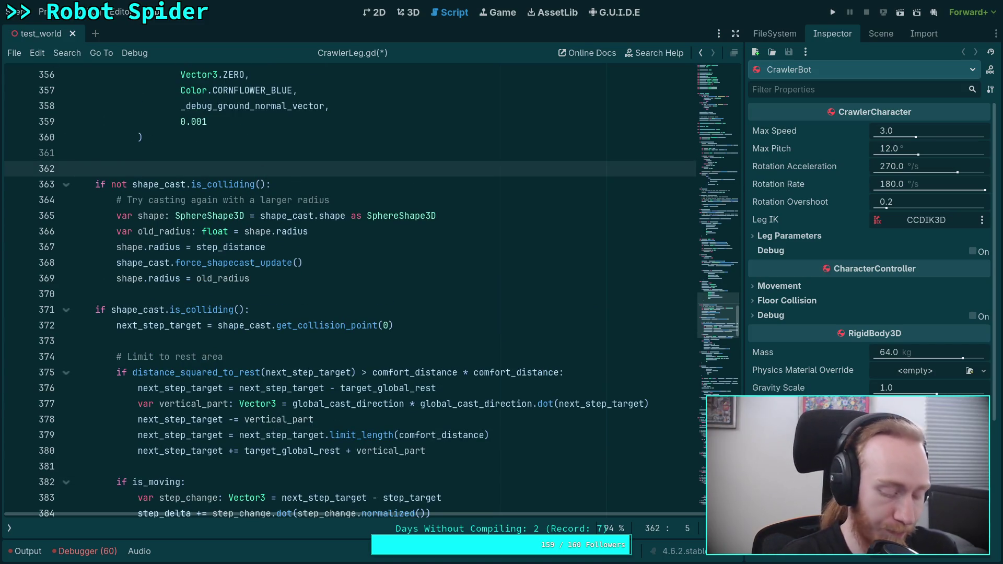
type("var ")
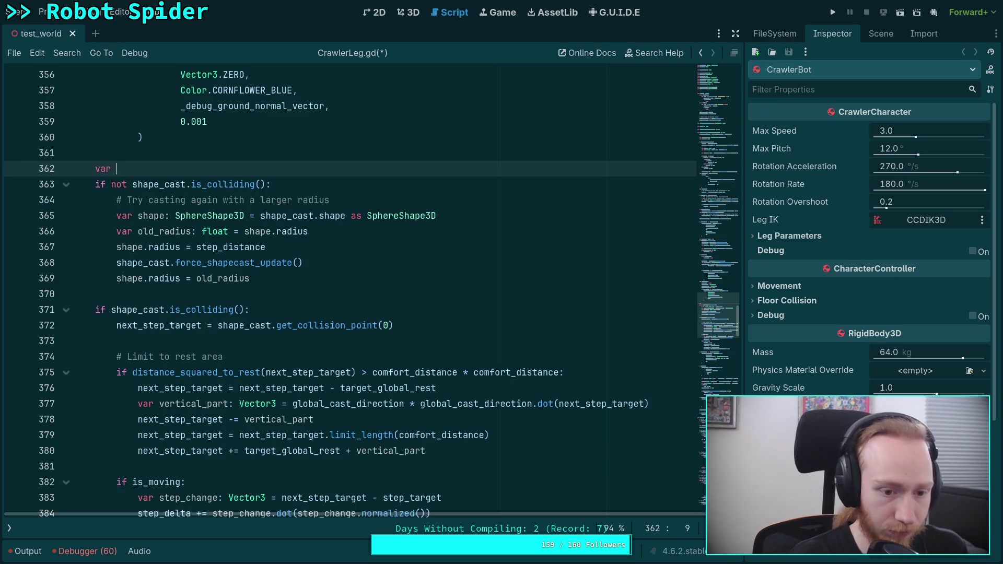
type("lar")
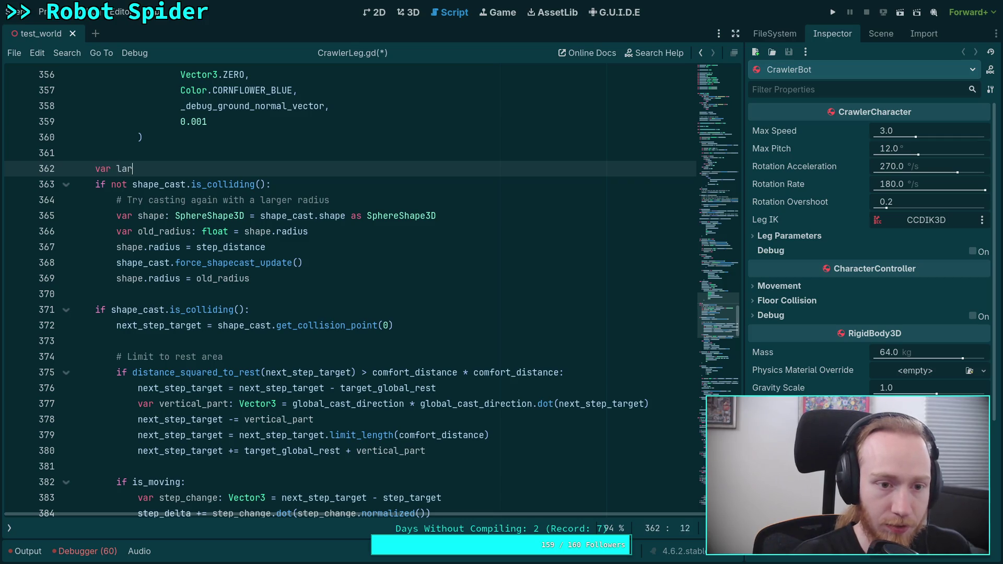
type("ge_")
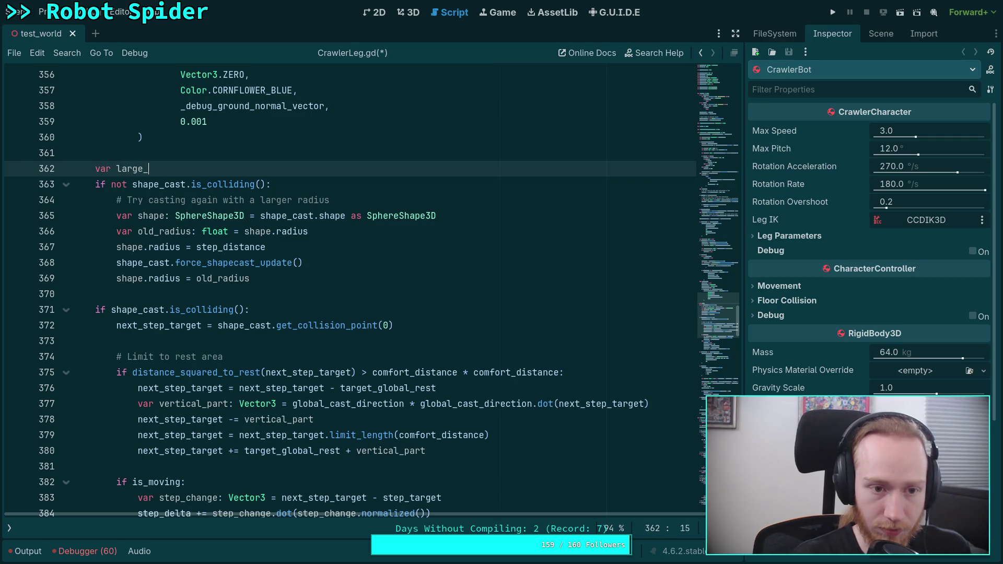
type("rest")
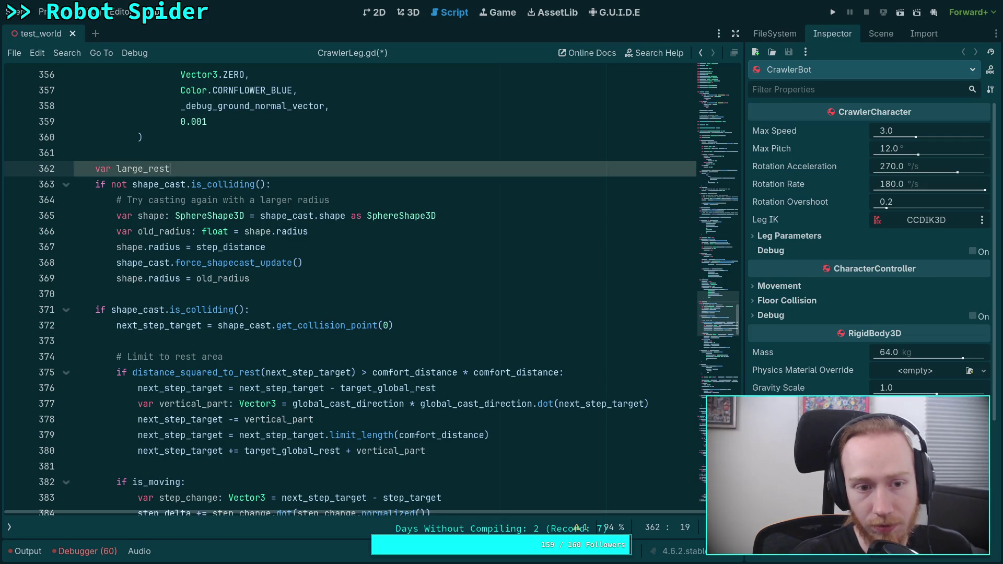
type(": bool = f")
key("Return")
key("Down")
key("Down")
key("Down")
key("Down")
key("Down")
key("Down")
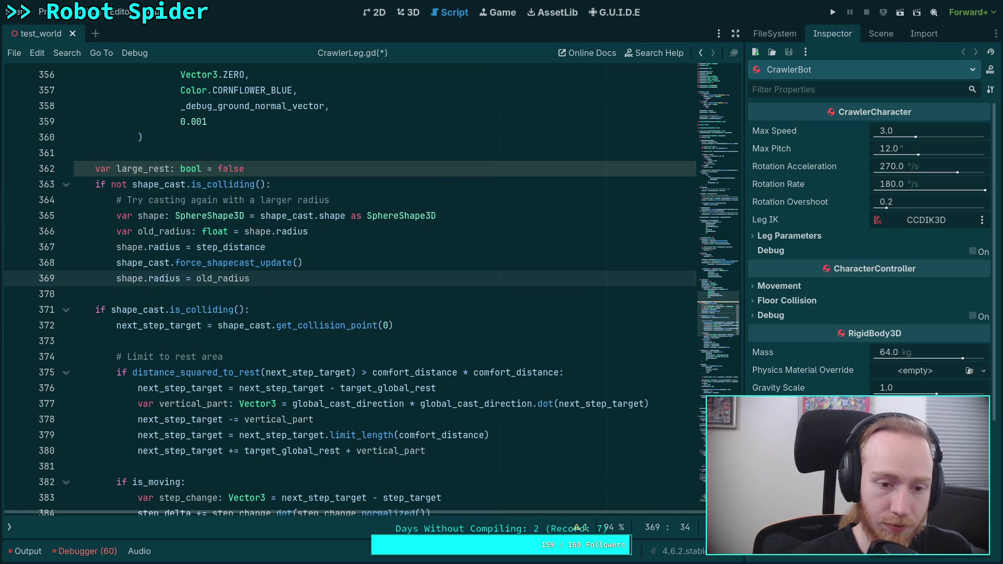
key("Return")
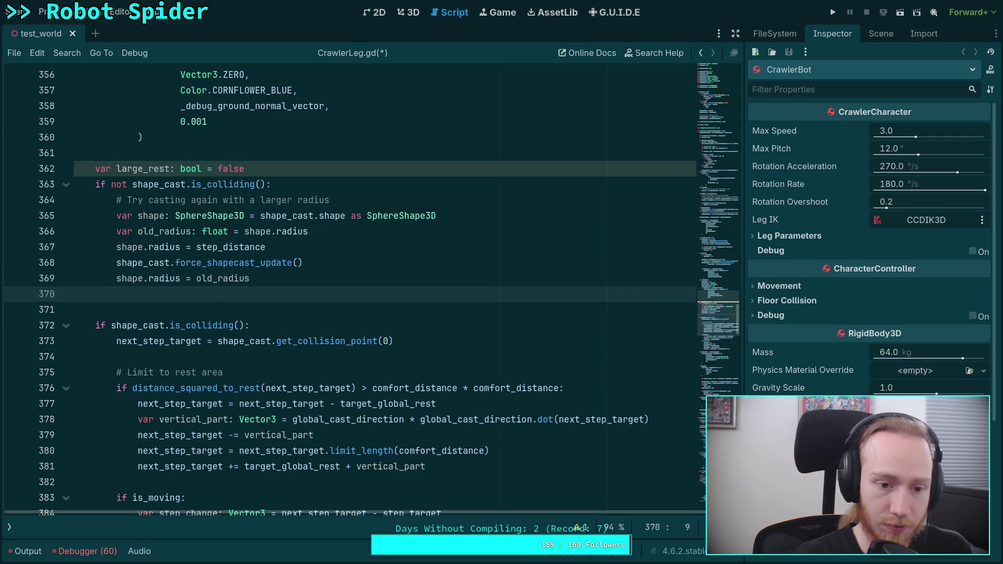
type("l")
key("Return")
type("= true")
key("alt+Up")
key("alt+Up")
key("alt+Up")
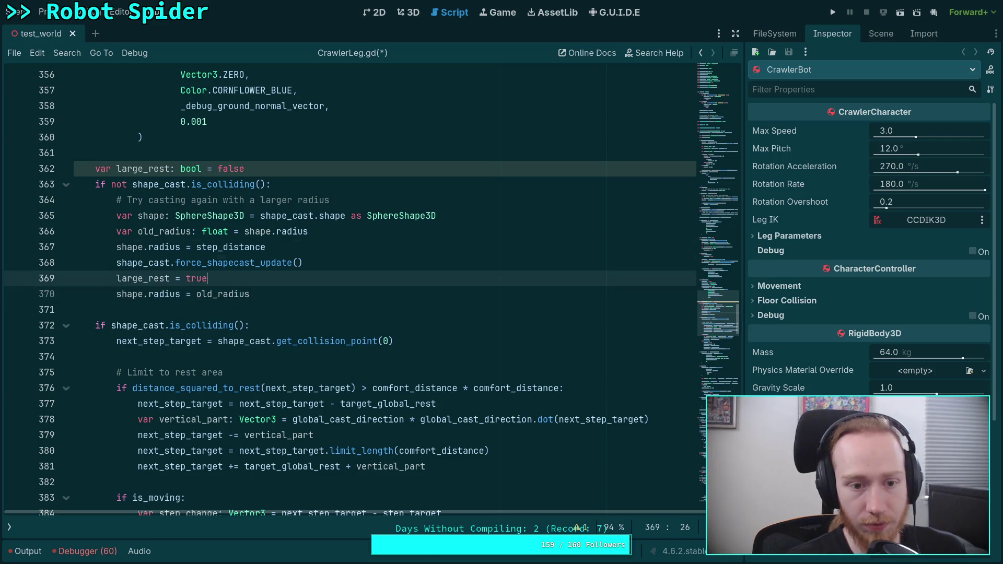
key("alt+Down")
key("alt+Up")
key("alt+Down")
scroll(311, 239, "down", 2)
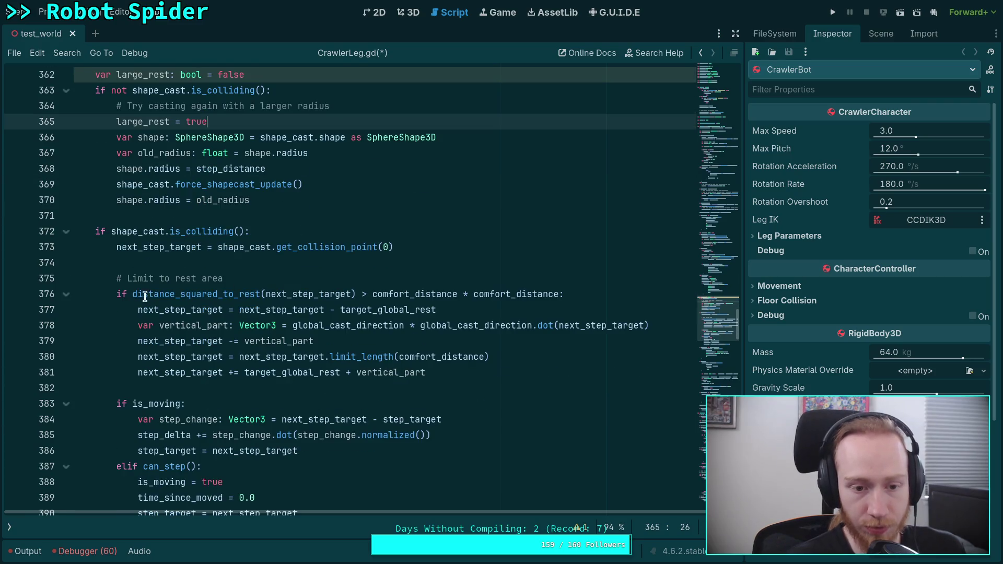
left_click(125, 295)
type("not l")
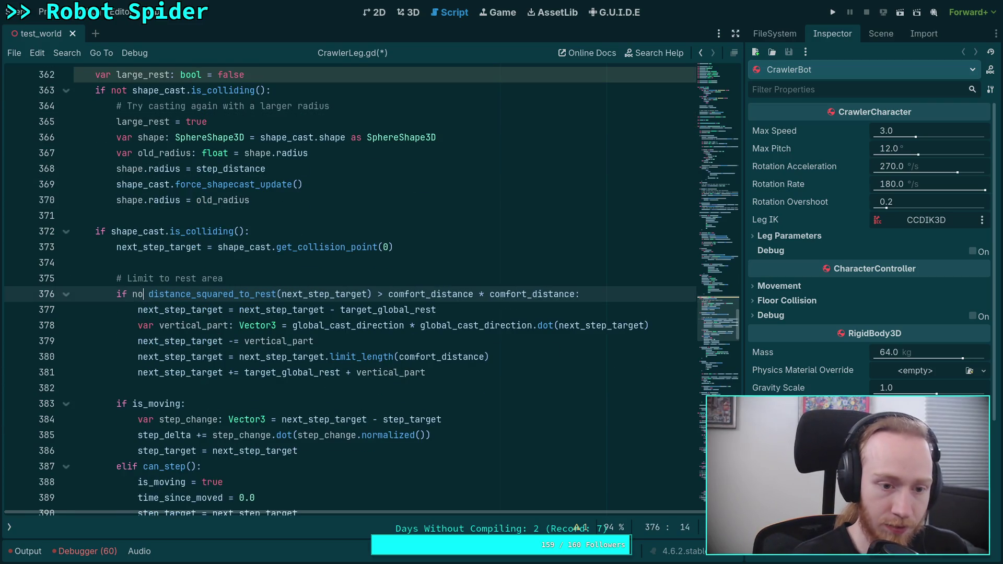
type("arg")
key("Return")
type("and")
key("Escape")
key("Up")
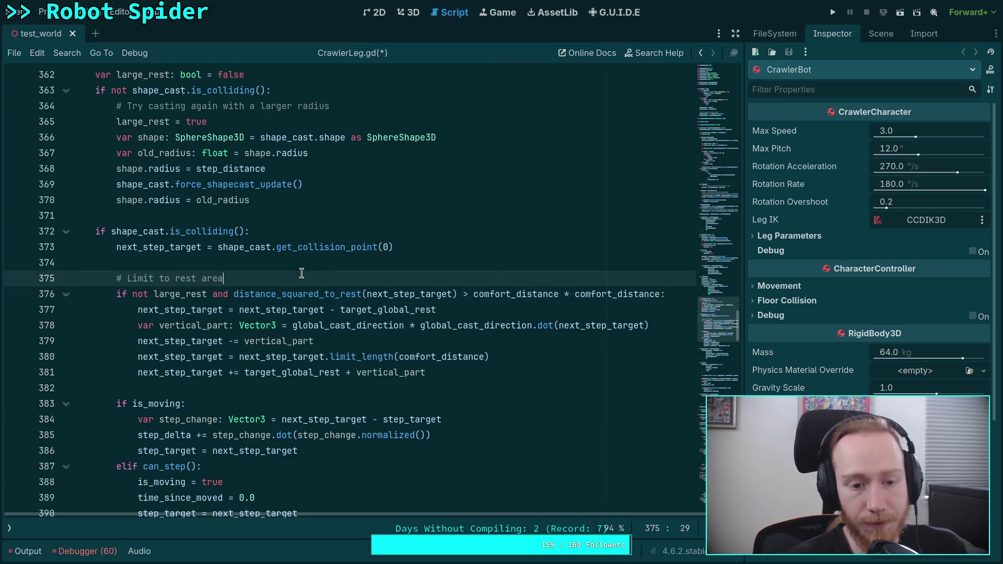
left_click_drag(132, 296, 207, 295)
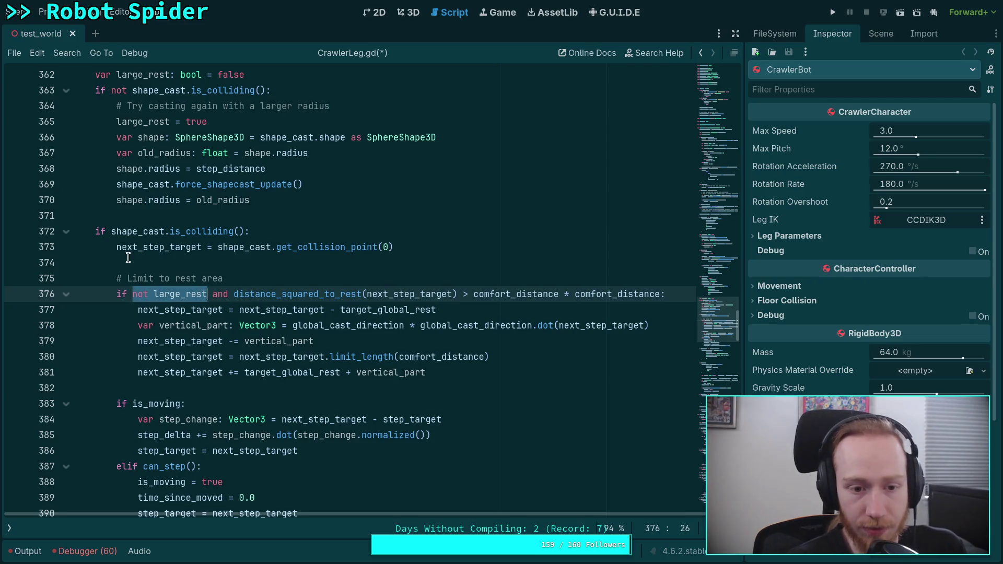
double_click(156, 243)
scroll(365, 332, "down", 2)
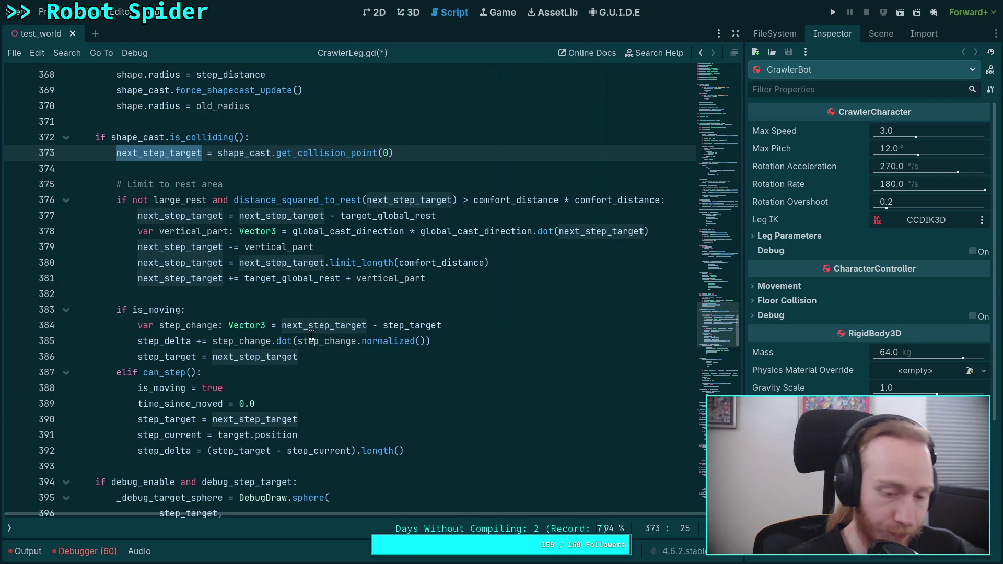
scroll(305, 345, "down", 2)
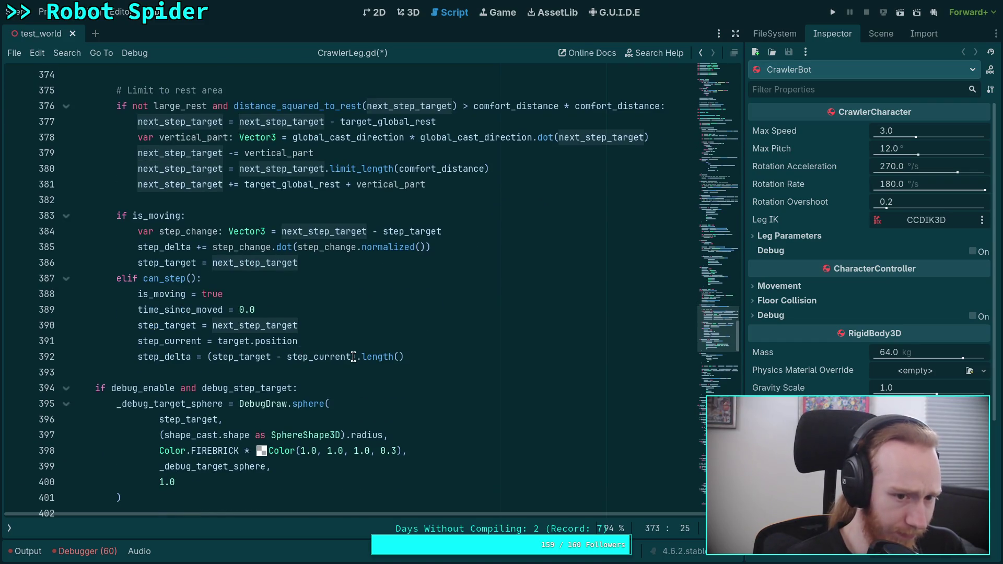
scroll(353, 357, "up", 1)
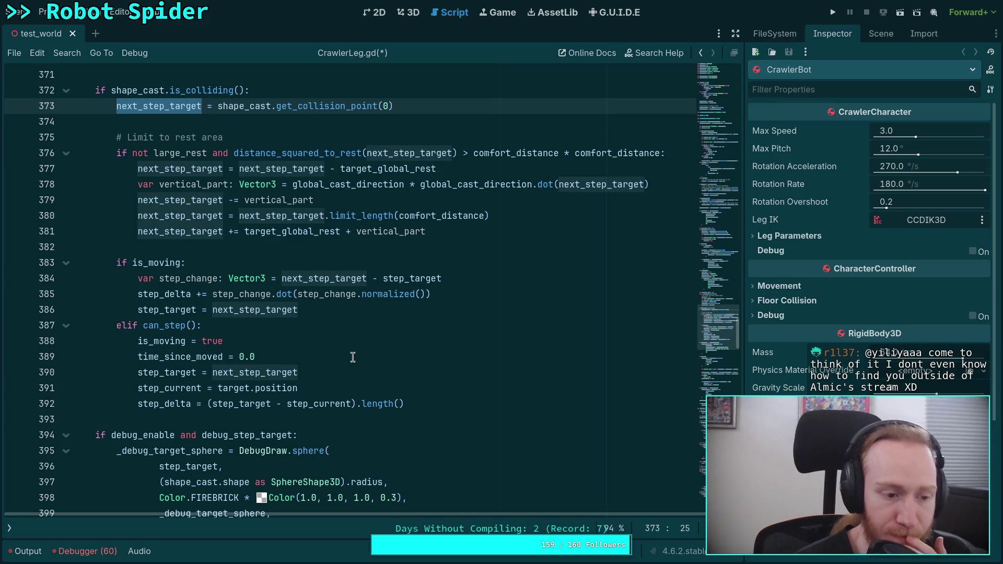
left_click(290, 421)
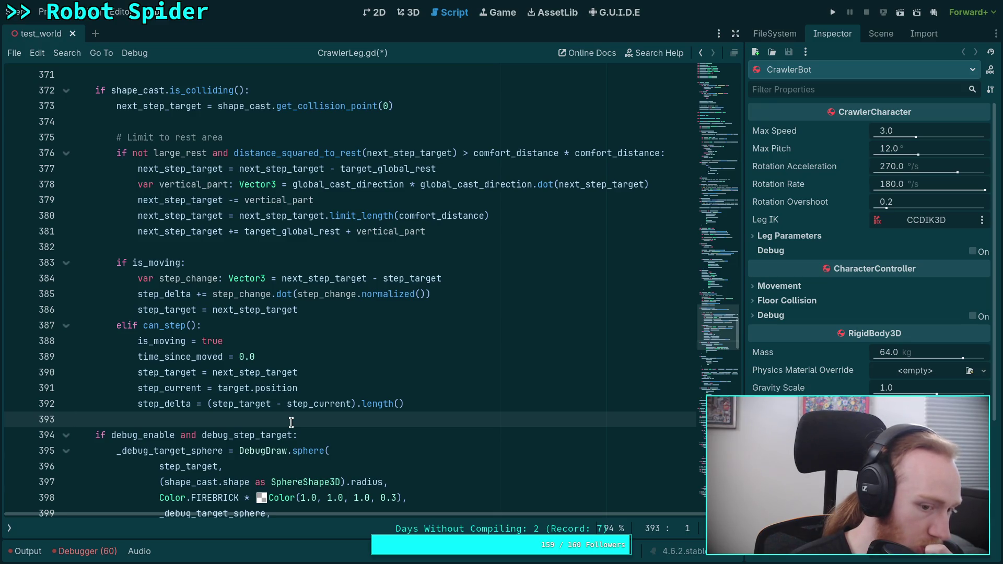
scroll(291, 422, "up", 5)
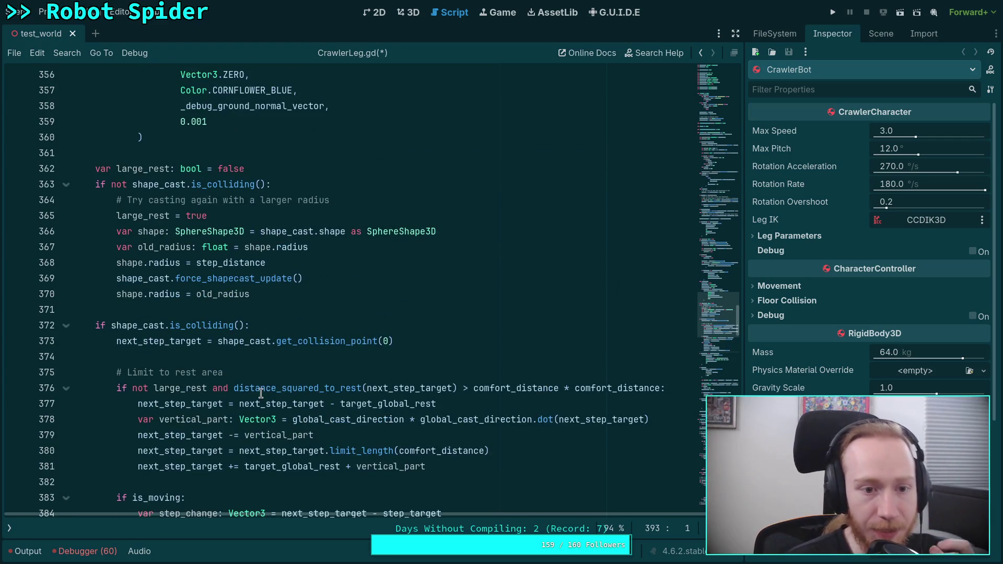
scroll(255, 384, "up", 9)
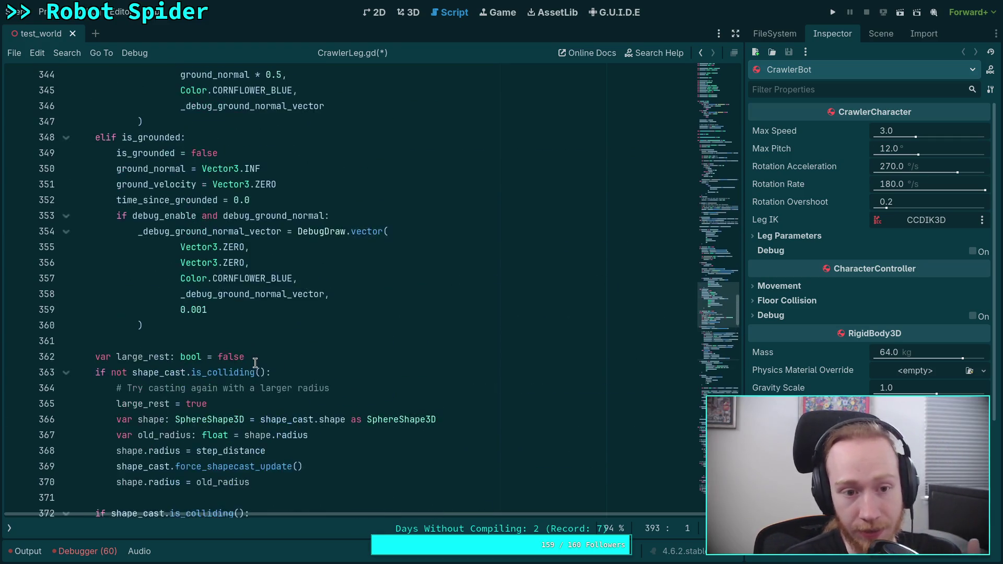
scroll(251, 359, "up", 12)
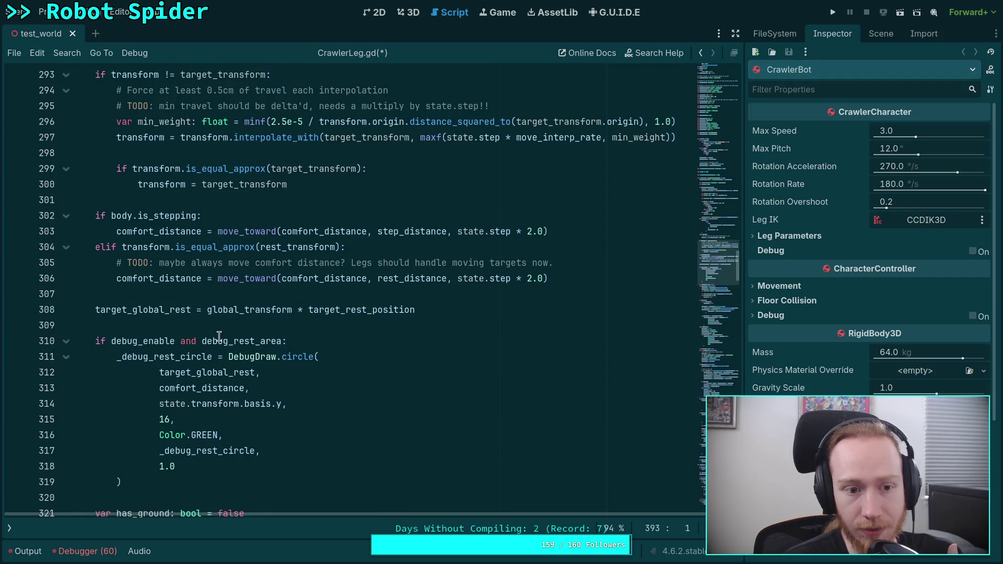
double_click(157, 233)
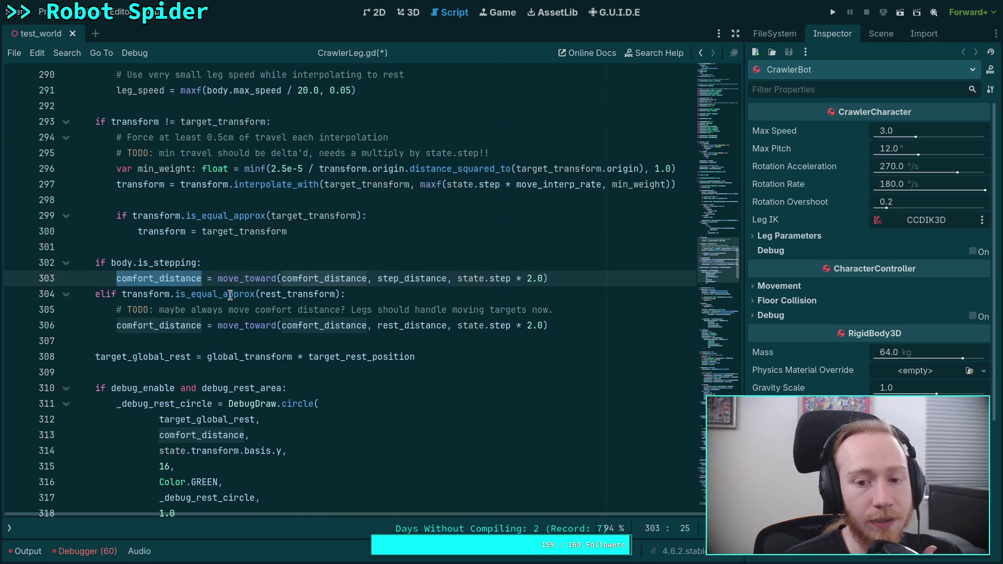
scroll(230, 296, "up", 1)
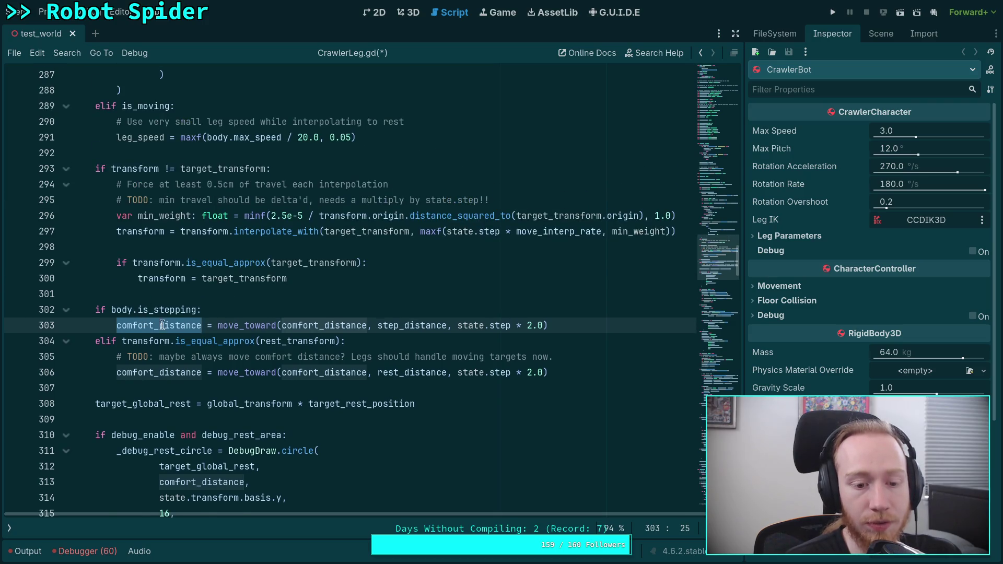
scroll(161, 324, "down", 2)
scroll(162, 320, "down", 2)
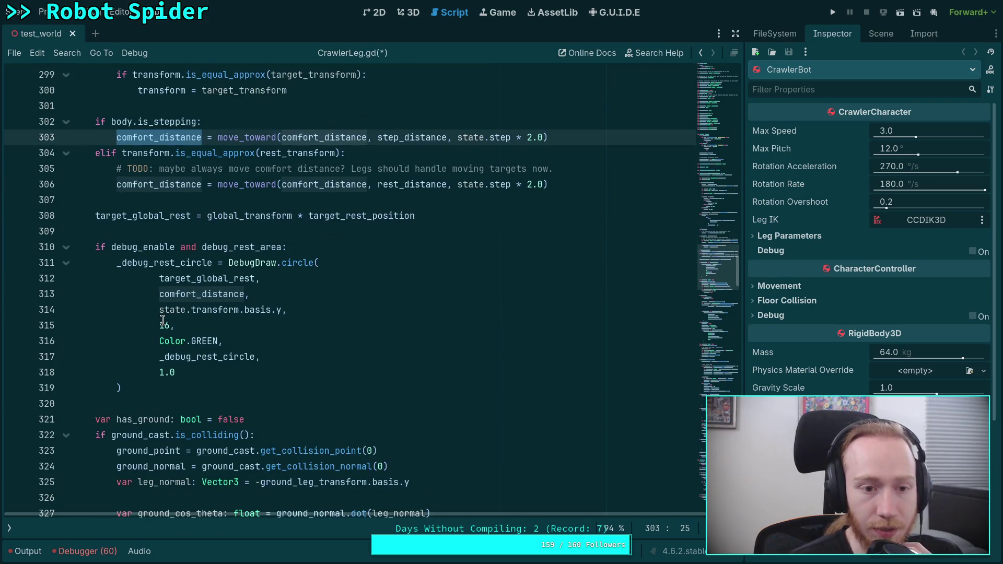
double_click(134, 183)
scroll(206, 245, "down", 13)
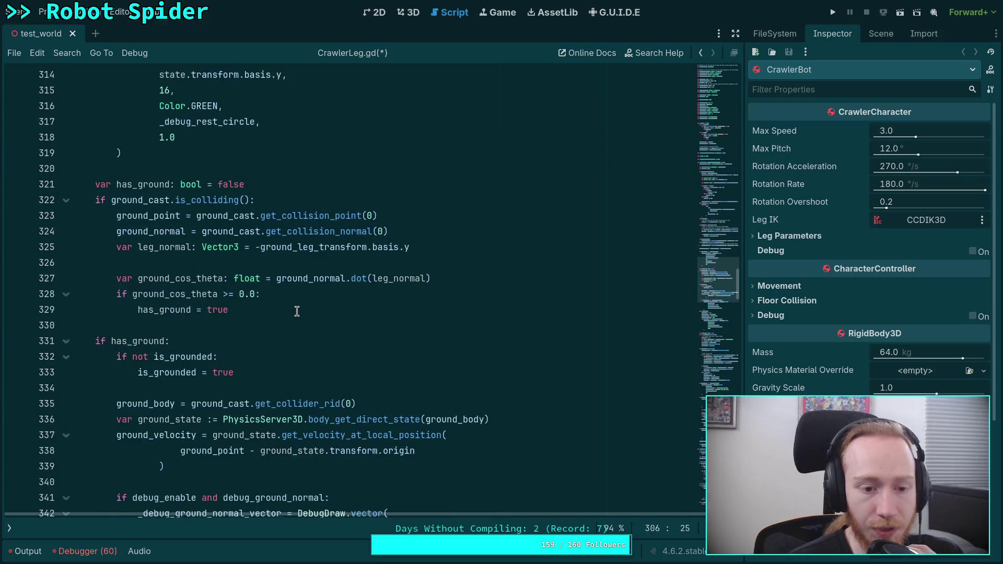
scroll(211, 413, "down", 8)
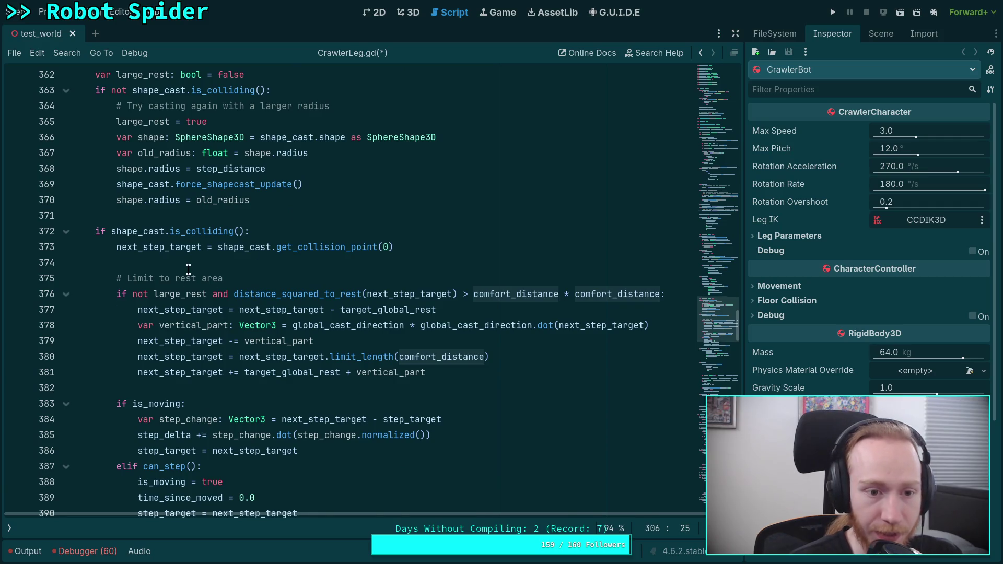
scroll(189, 270, "up", 4)
scroll(189, 270, "up", 17)
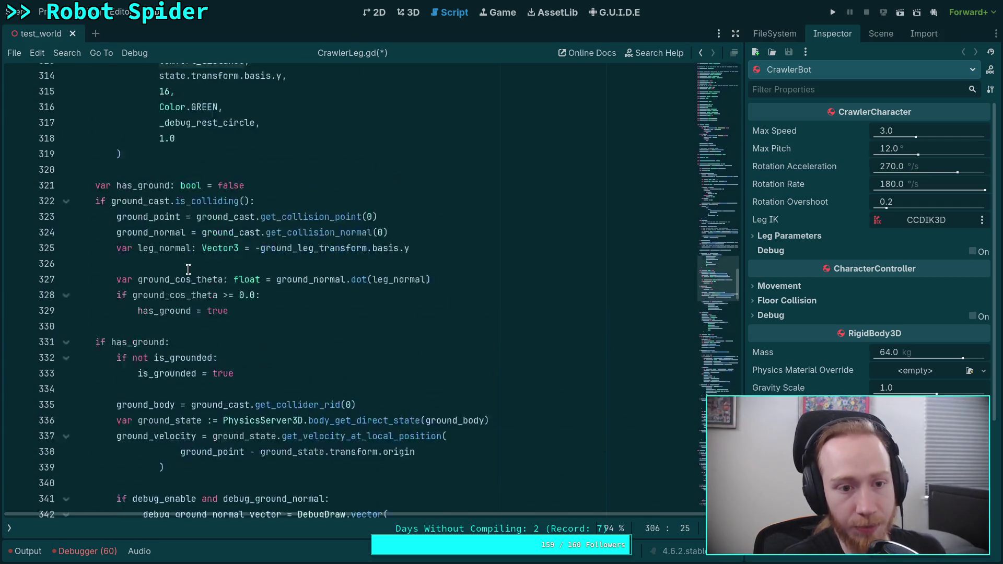
scroll(163, 308, "up", 1)
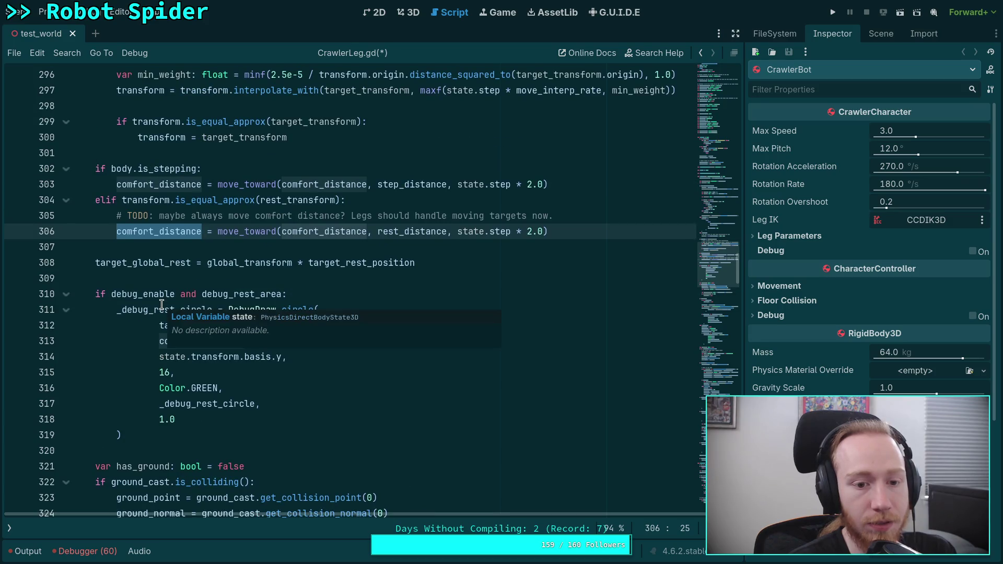
mouse_move(151, 294)
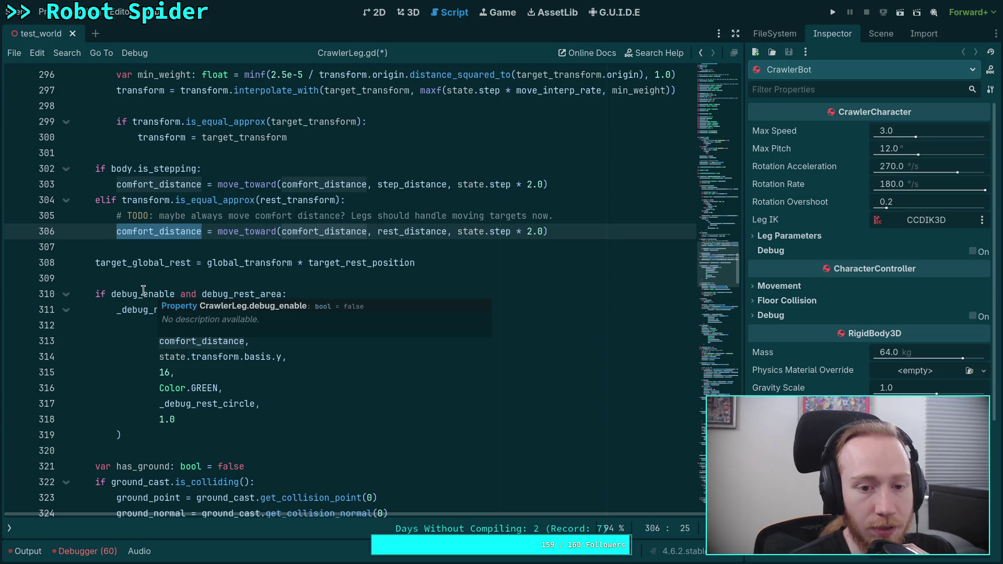
double_click(143, 200)
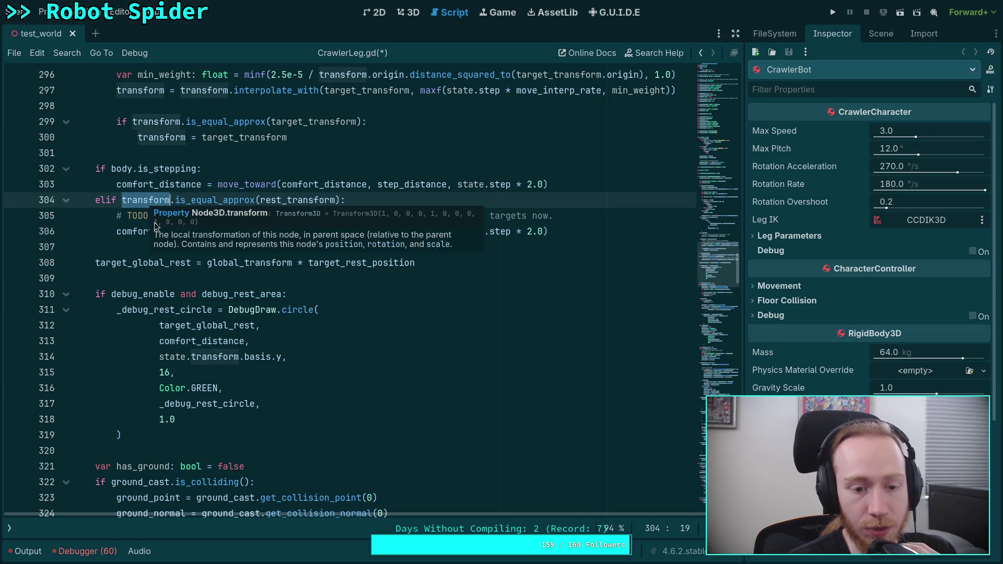
double_click(286, 200)
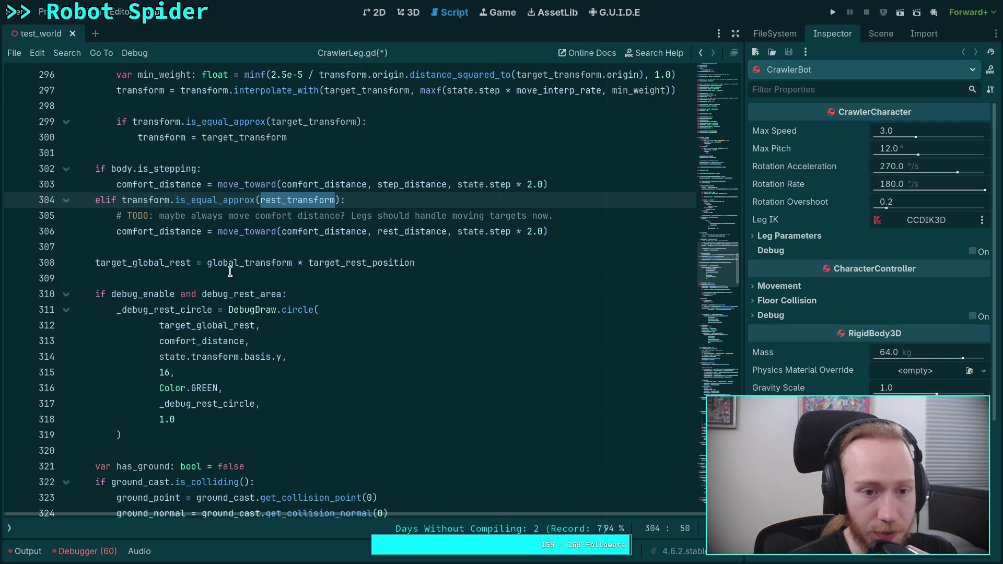
scroll(229, 271, "down", 3)
scroll(230, 271, "down", 3)
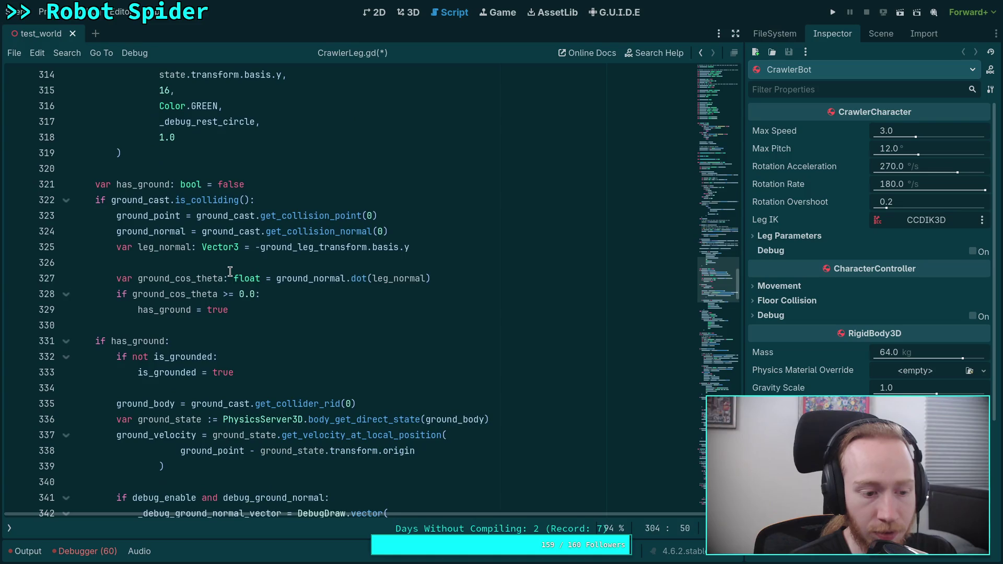
scroll(230, 272, "down", 10)
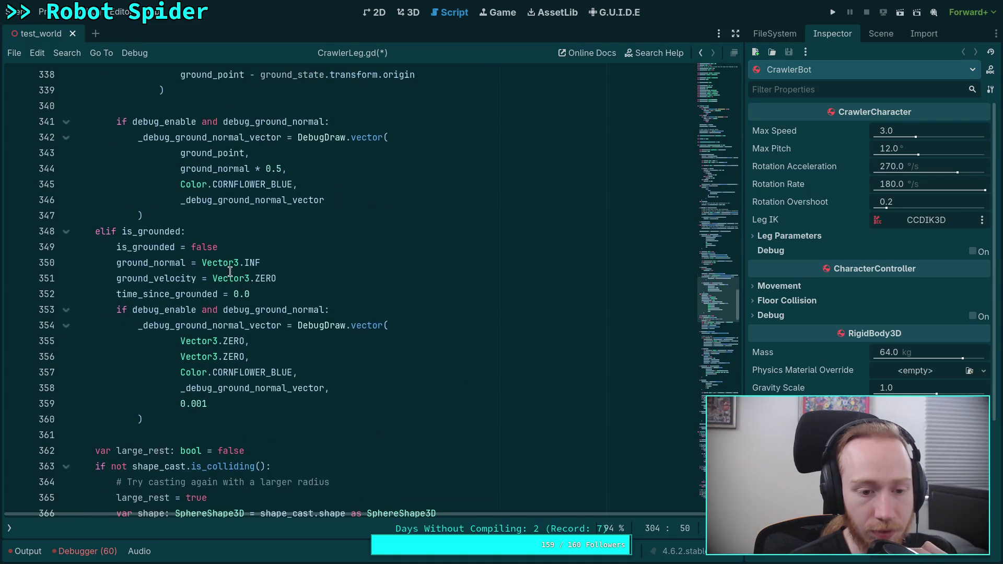
scroll(230, 272, "down", 3)
scroll(225, 271, "up", 19)
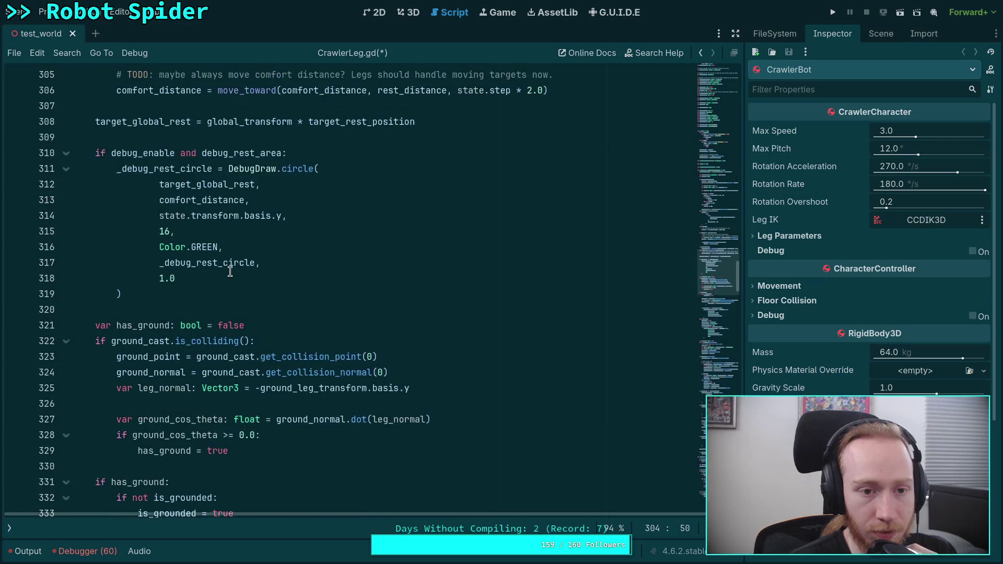
double_click(138, 200)
scroll(258, 266, "down", 7)
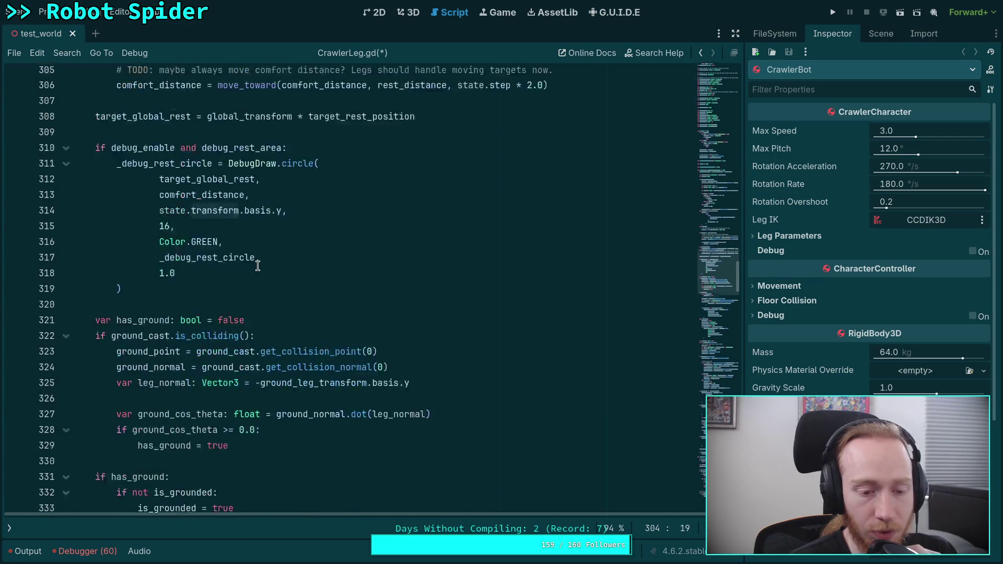
scroll(257, 266, "down", 4)
scroll(257, 266, "down", 8)
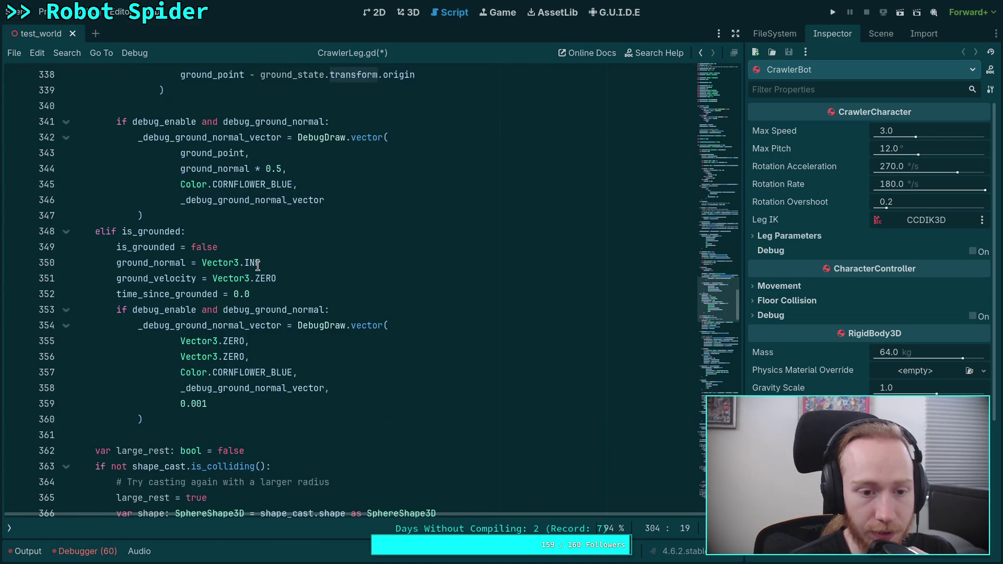
scroll(258, 267, "down", 1)
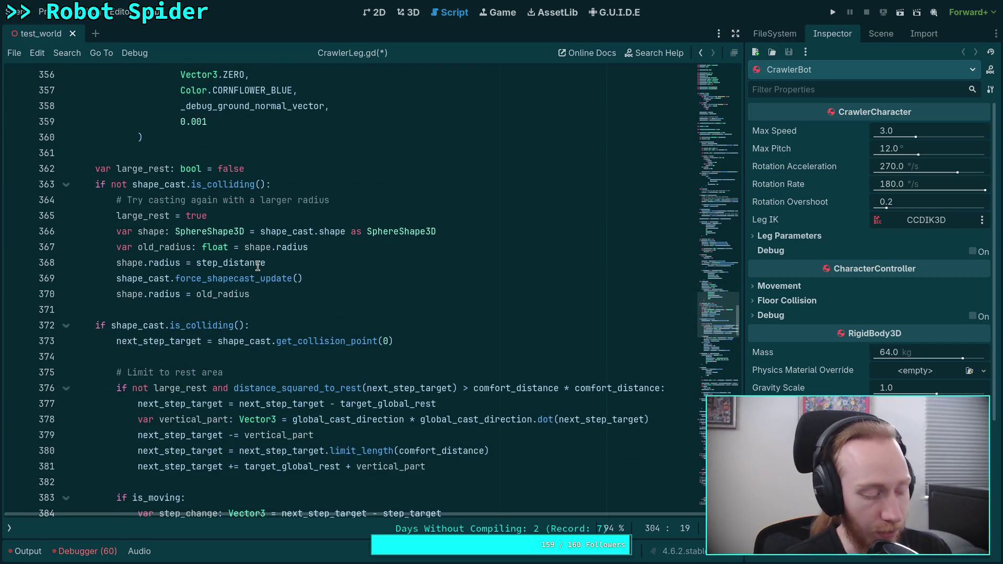
scroll(257, 266, "up", 20)
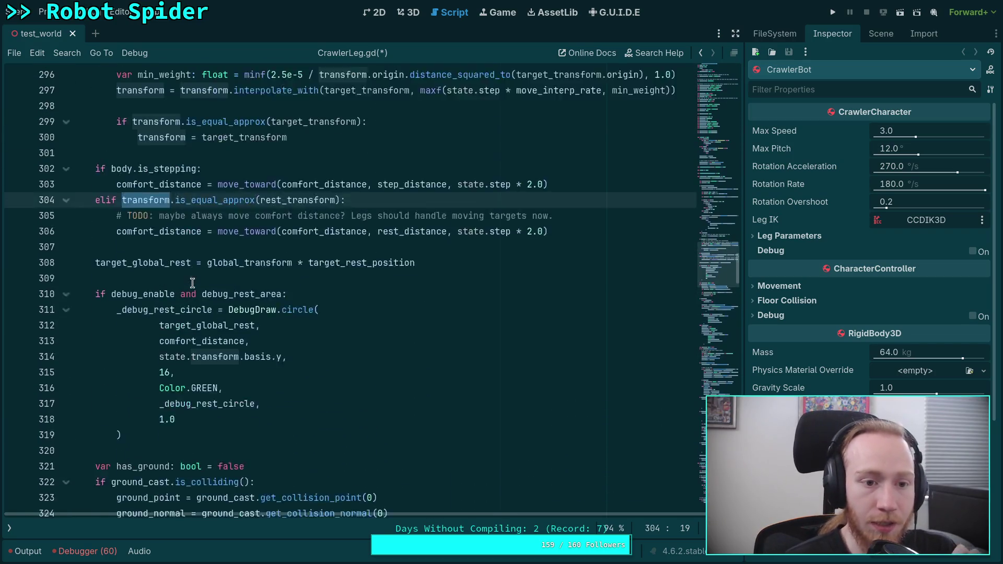
scroll(112, 226, "up", 1)
left_click_drag(95, 262, 647, 325)
key("ctrl+c")
Step: Move the comfort_distance update block to just after the radius reset line (line 364)
key("BackSpace")
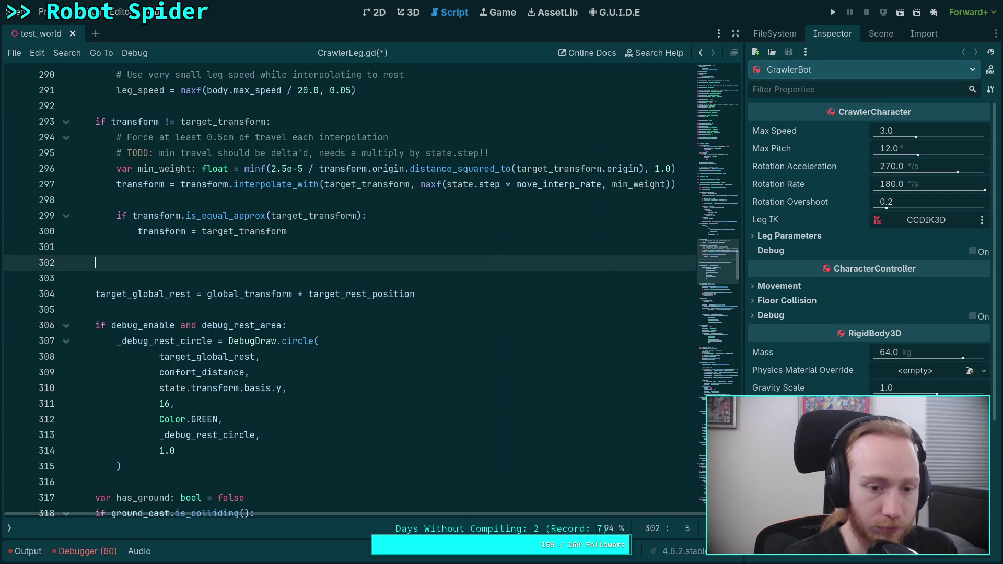
key("BackSpace")
key("BackSpace")
key("BackSpace")
scroll(280, 293, "down", 10)
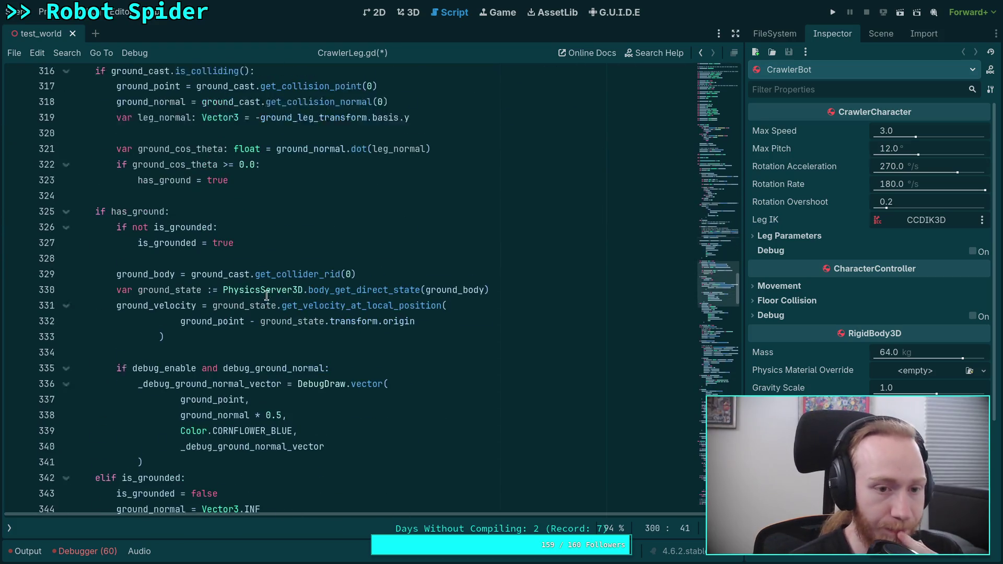
scroll(280, 294, "down", 10)
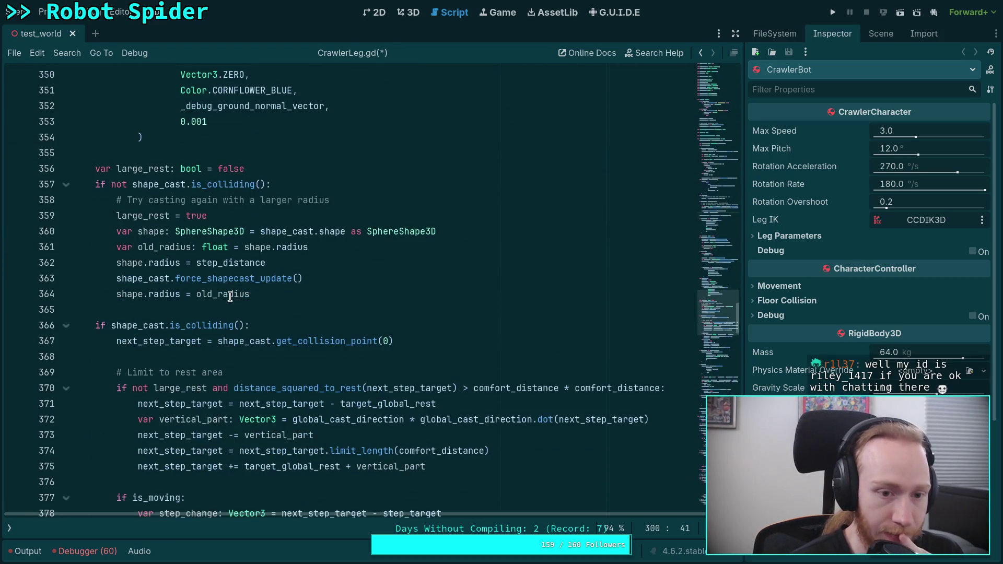
left_click(335, 297)
key("Return")
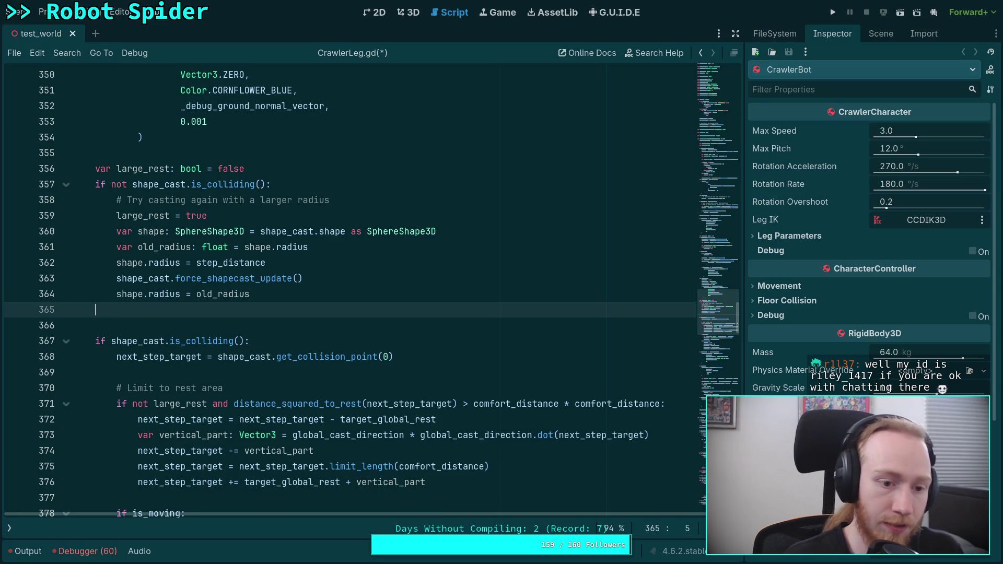
key("Return")
key("ctrl+v")
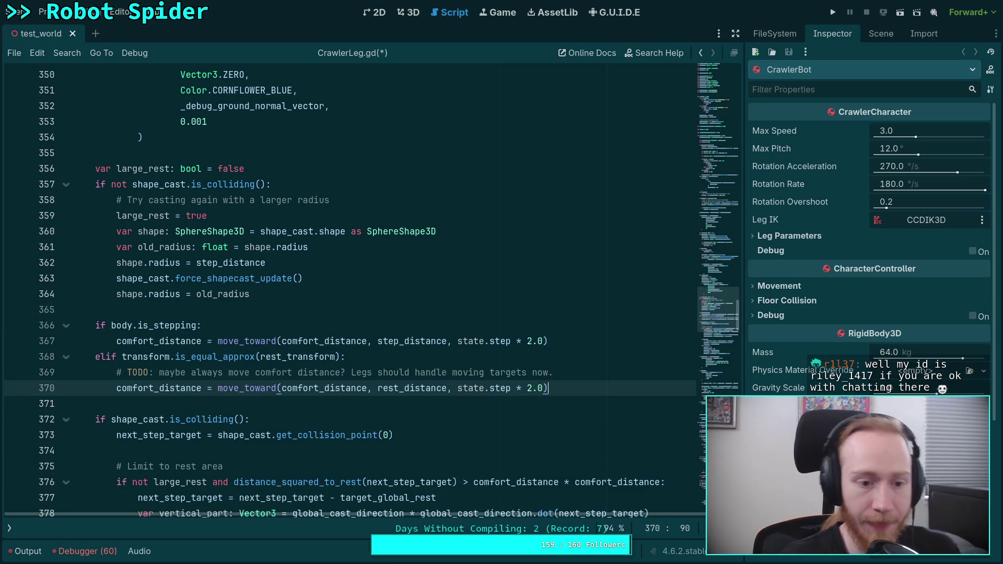
Step: Change the line 366 condition to read 'if large_rest or body.is_stepping:'
double_click(409, 342)
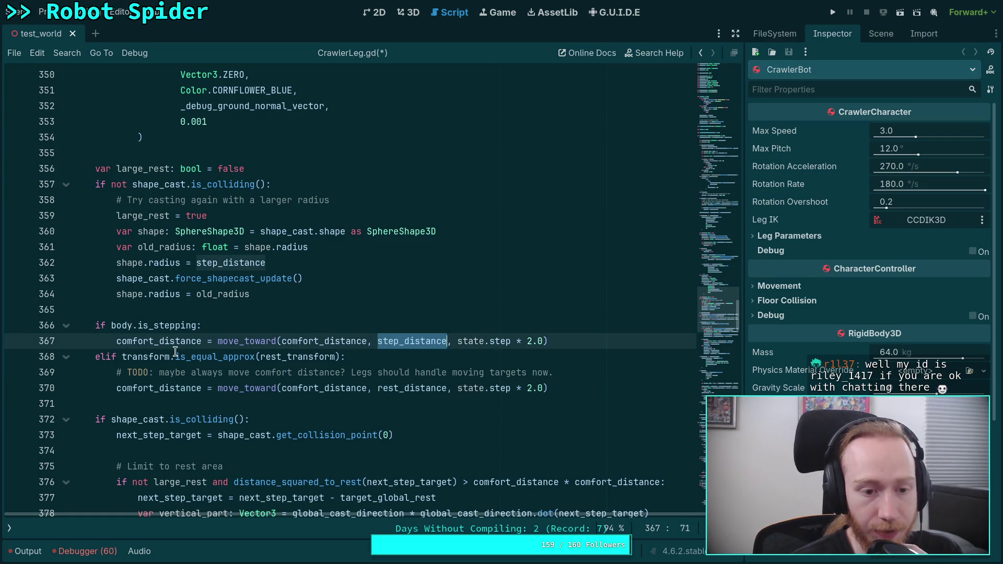
left_click(112, 325)
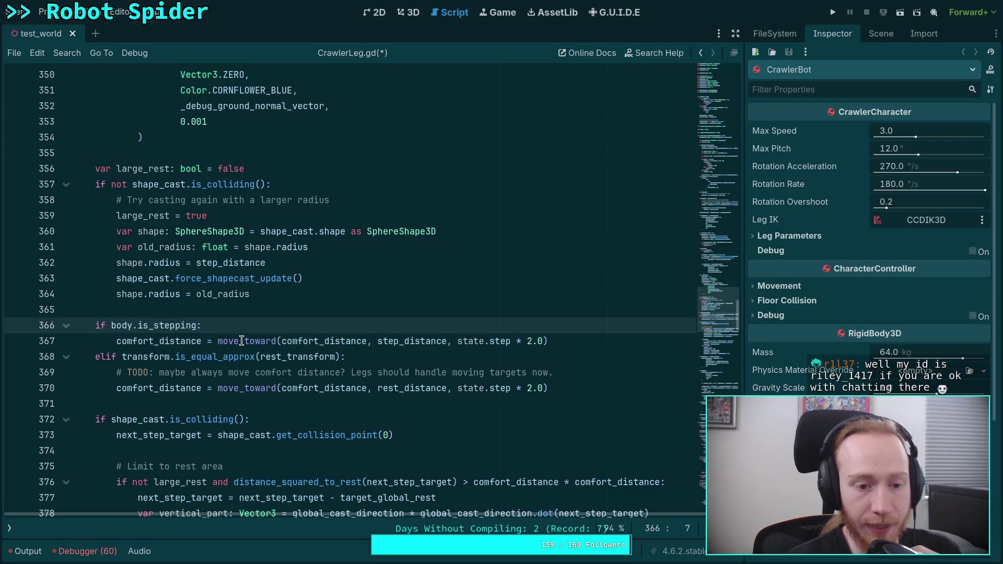
type("large-")
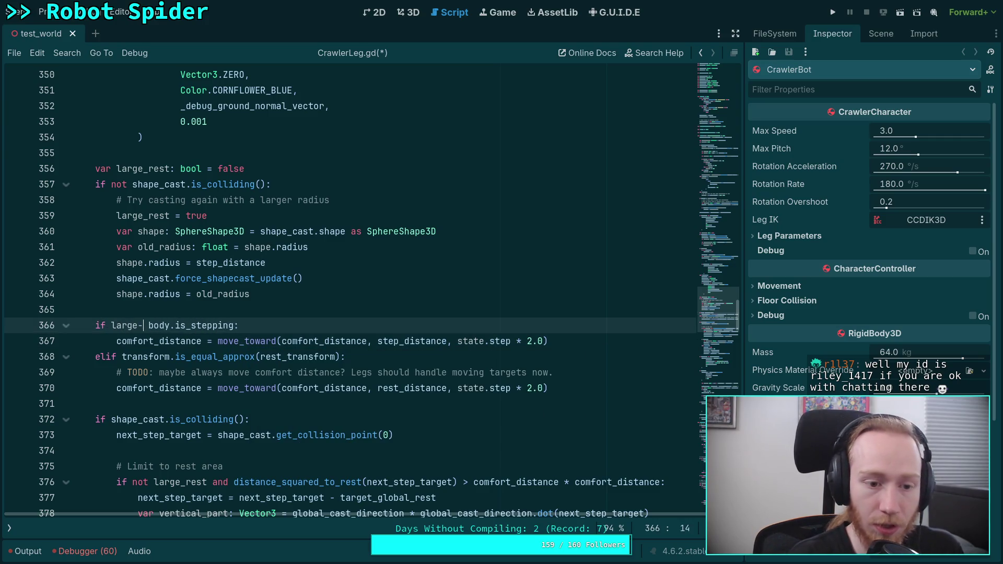
key("BackSpace")
type("_rest or")
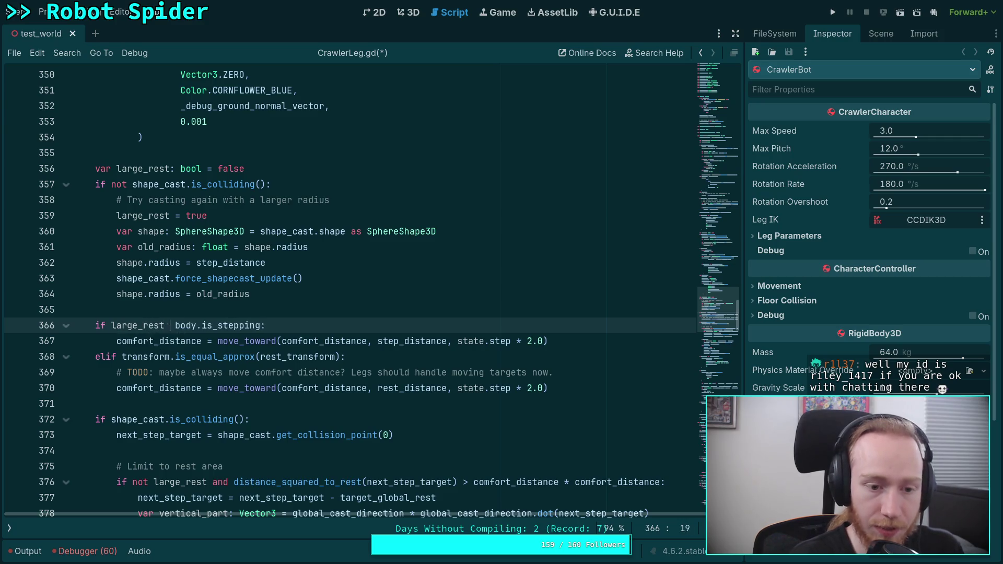
left_click(233, 286)
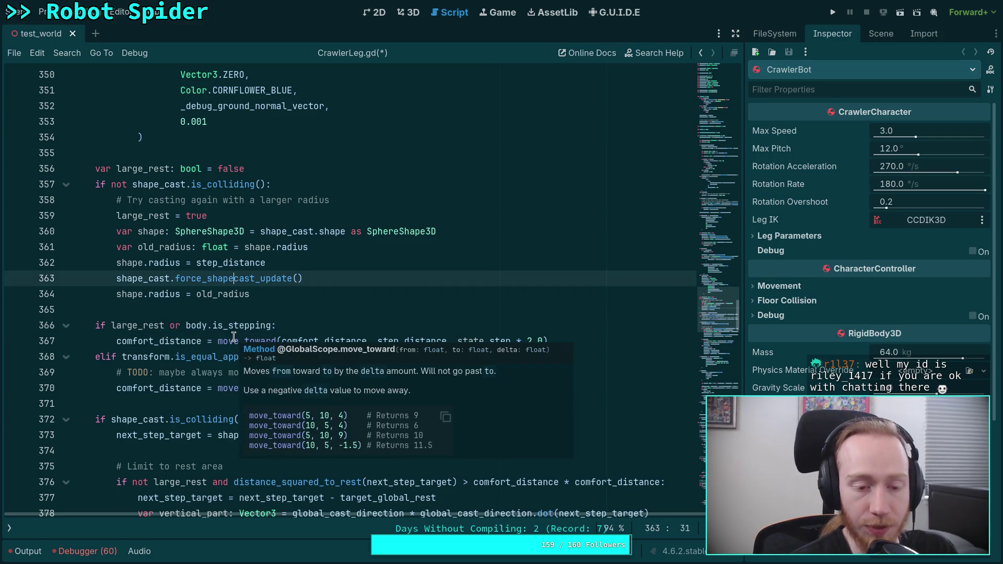
Step: Try replacing step_distance on line 362, undo it, then select 'large_rest or' on line 366
double_click(149, 341)
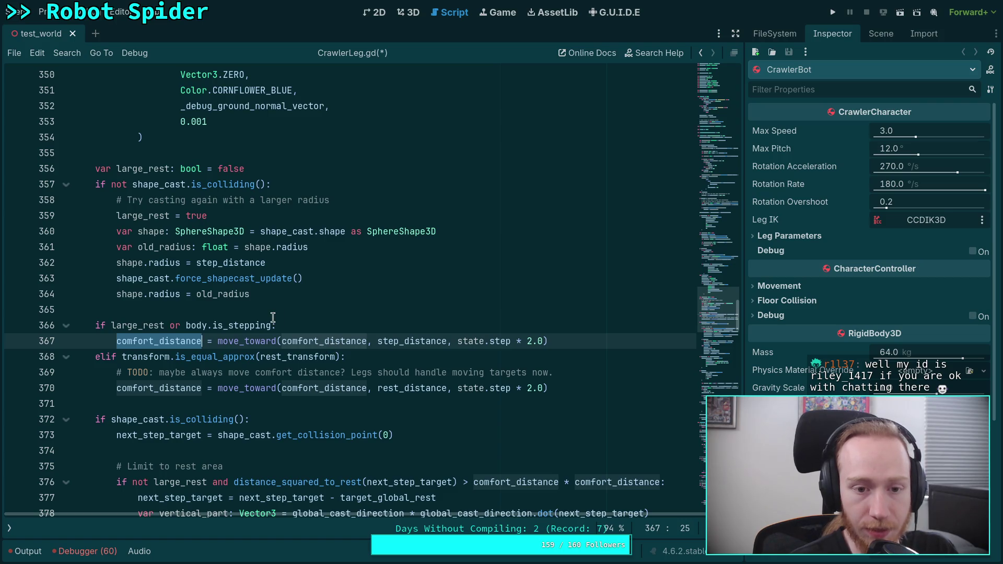
left_click_drag(265, 263, 200, 261)
type("com")
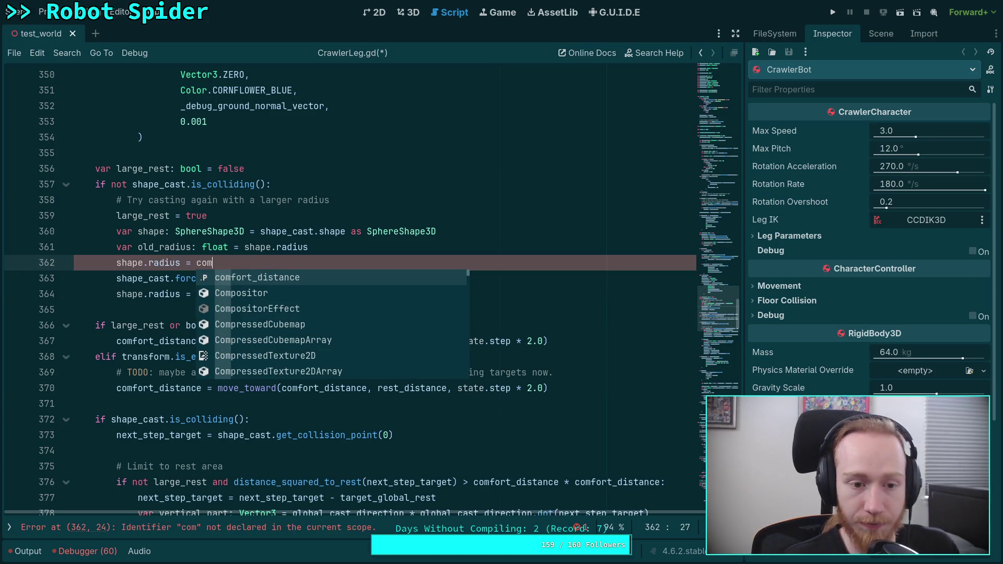
key("ctrl+z")
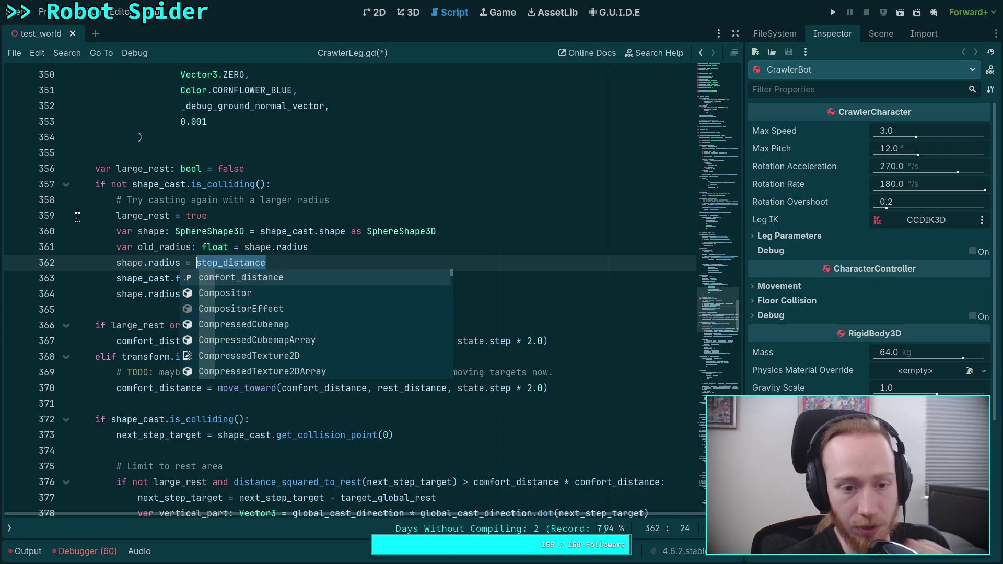
left_click(116, 277)
scroll(238, 321, "down", 3)
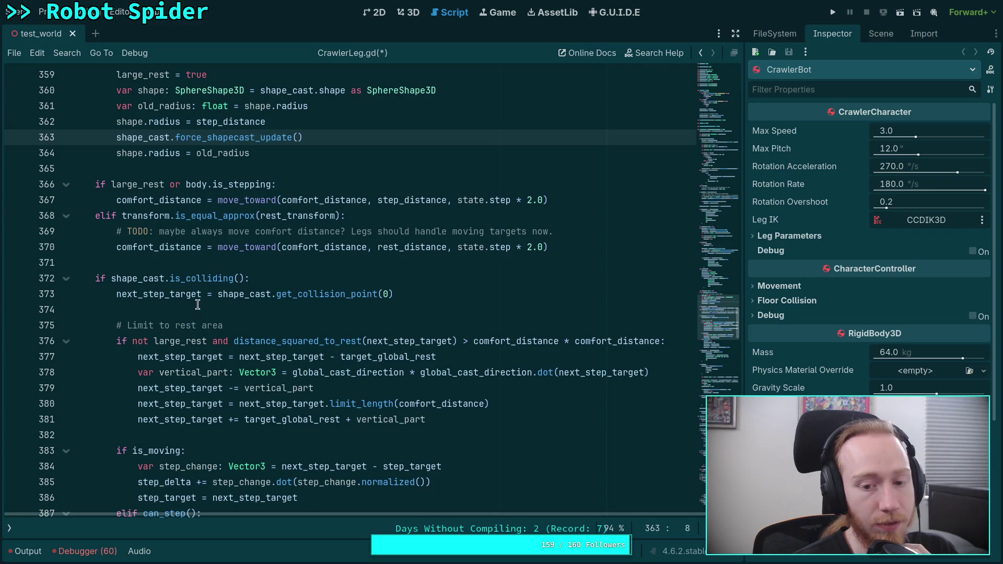
mouse_move(167, 295)
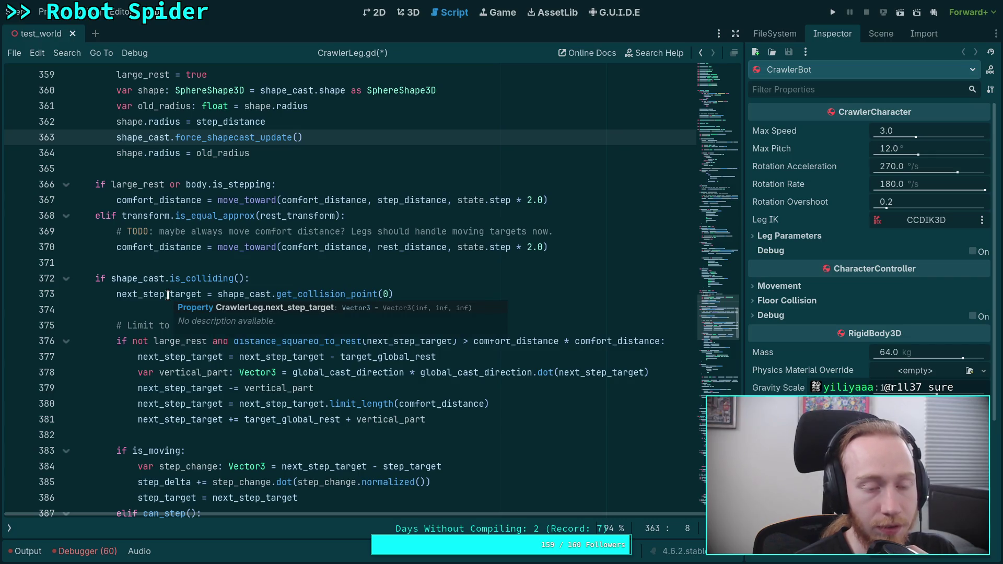
scroll(158, 291, "up", 3)
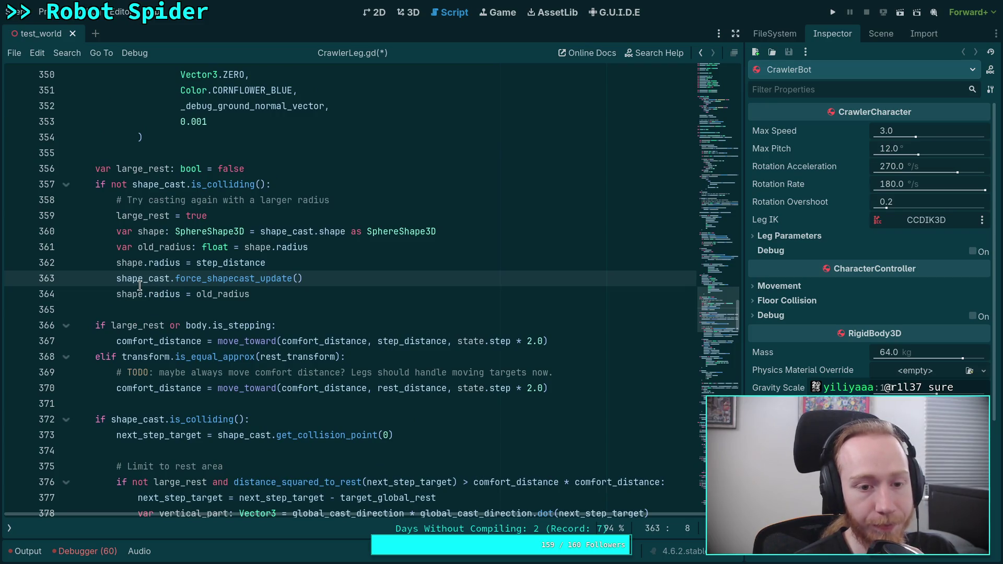
mouse_move(140, 286)
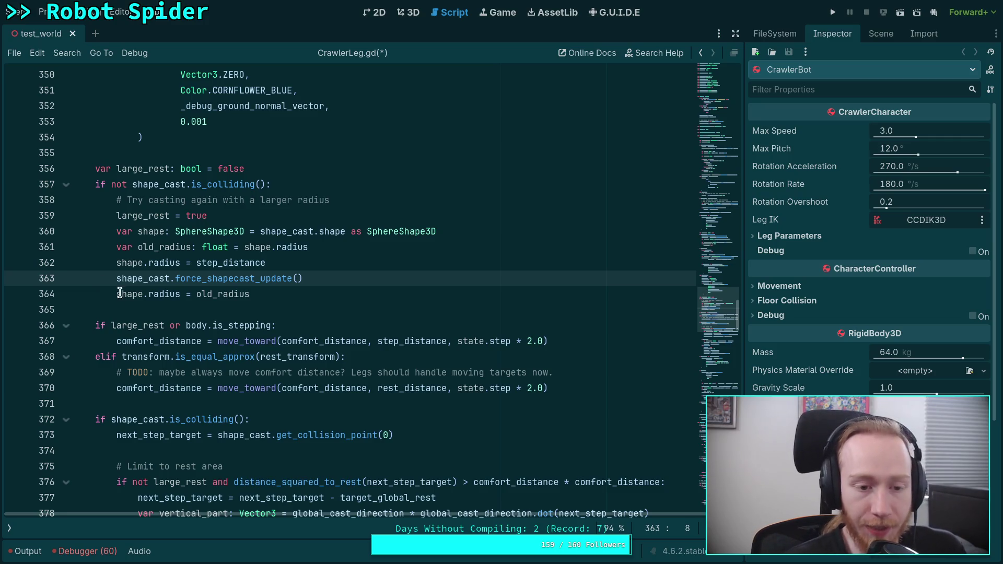
left_click_drag(185, 324, 109, 322)
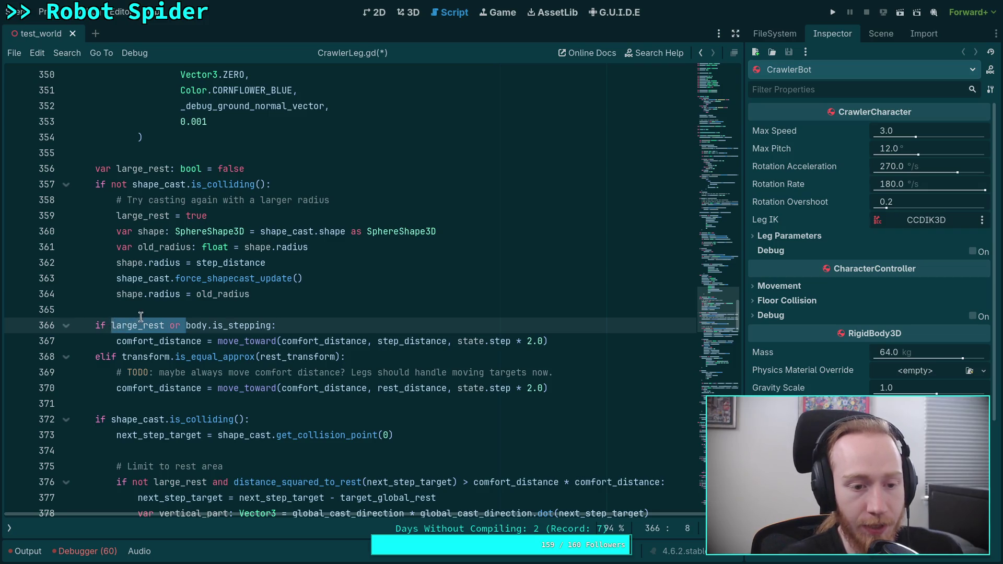
Step: Replace 'large_rest or' with a separate 'if large_rest: comfort_distance = step_distance' check above
key("BackSpace")
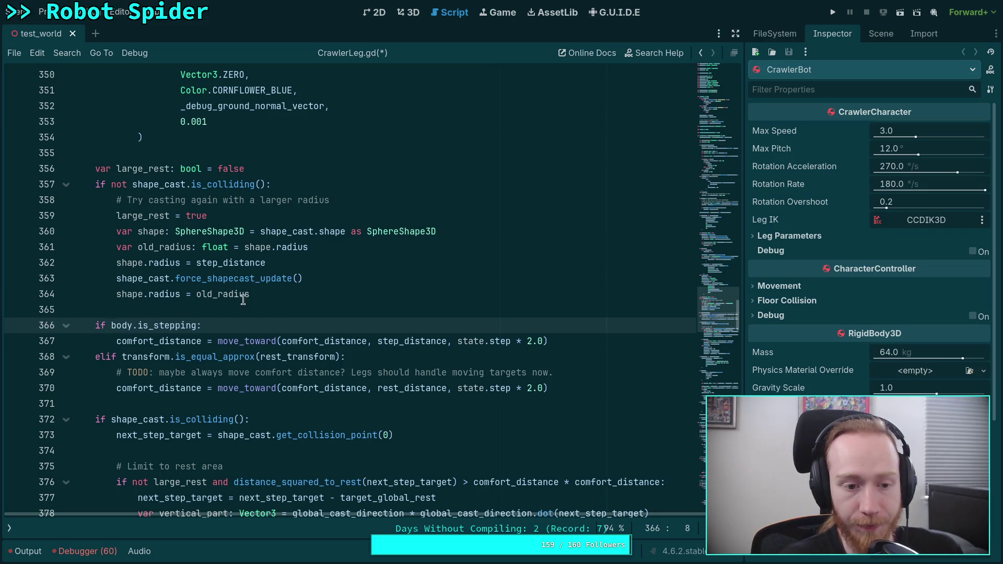
key("Up")
key("Return")
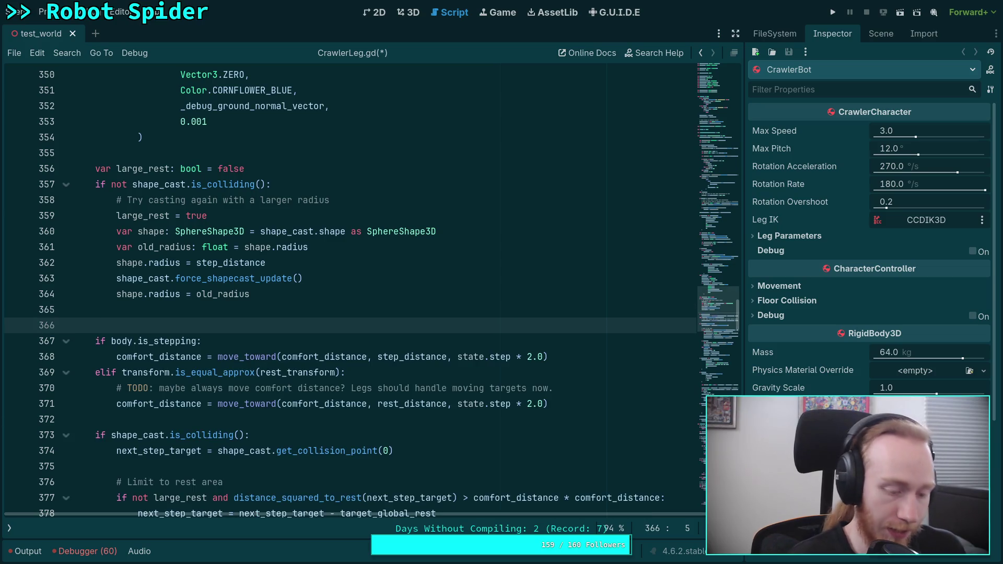
type("if ")
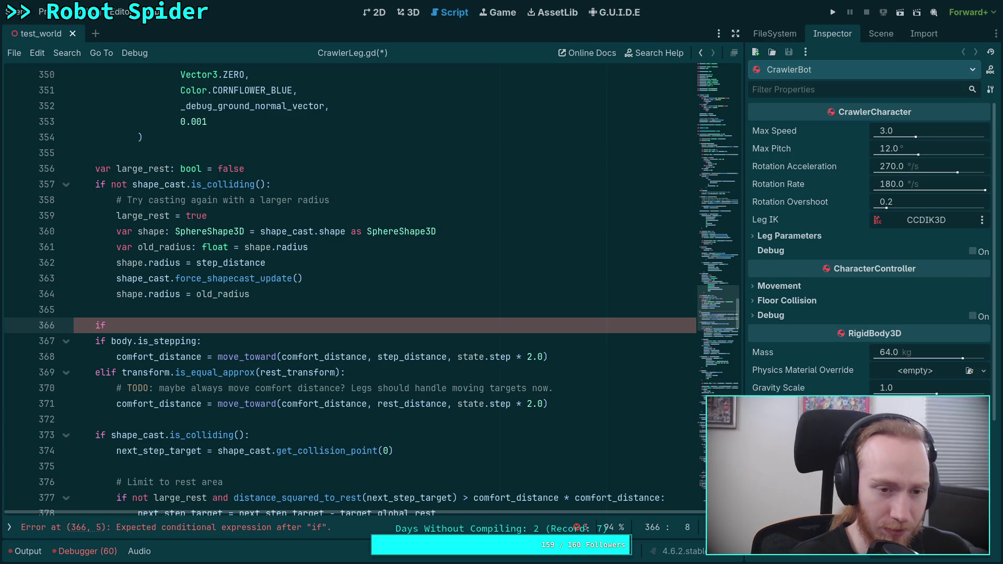
type("la")
key("Return")
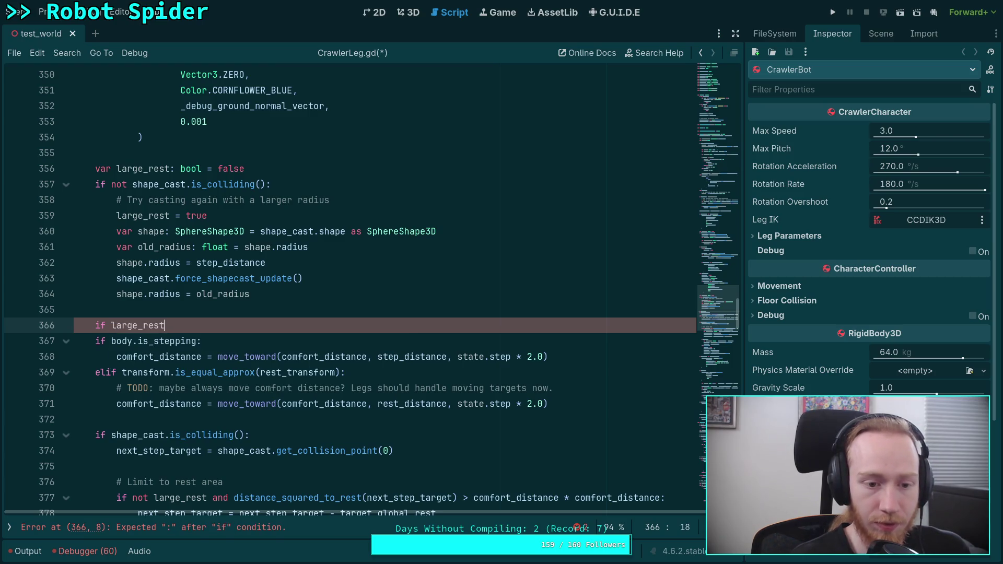
type(":")
key("Return")
type("comf")
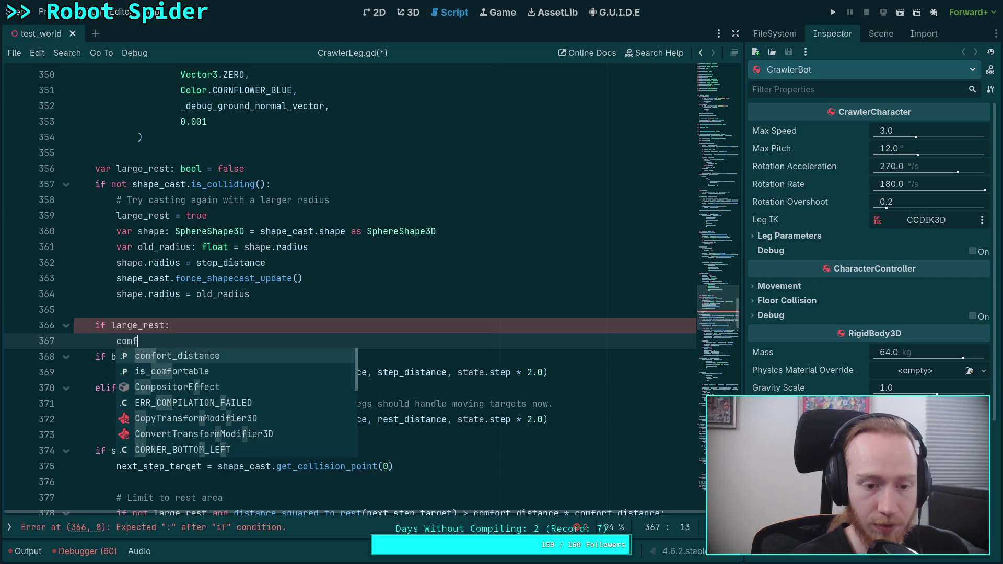
key("Return")
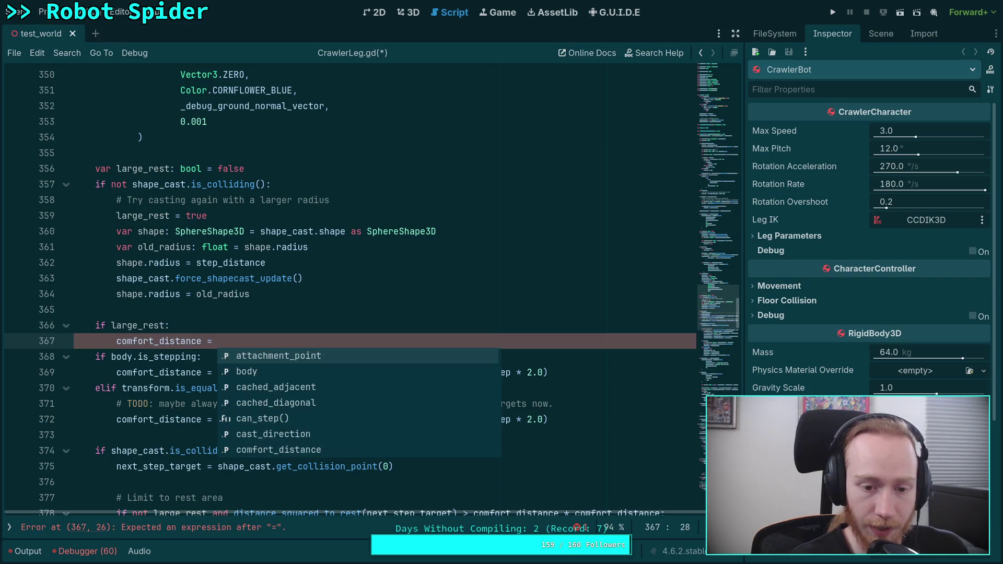
type("ste")
key("Down")
key("Down")
key("Down")
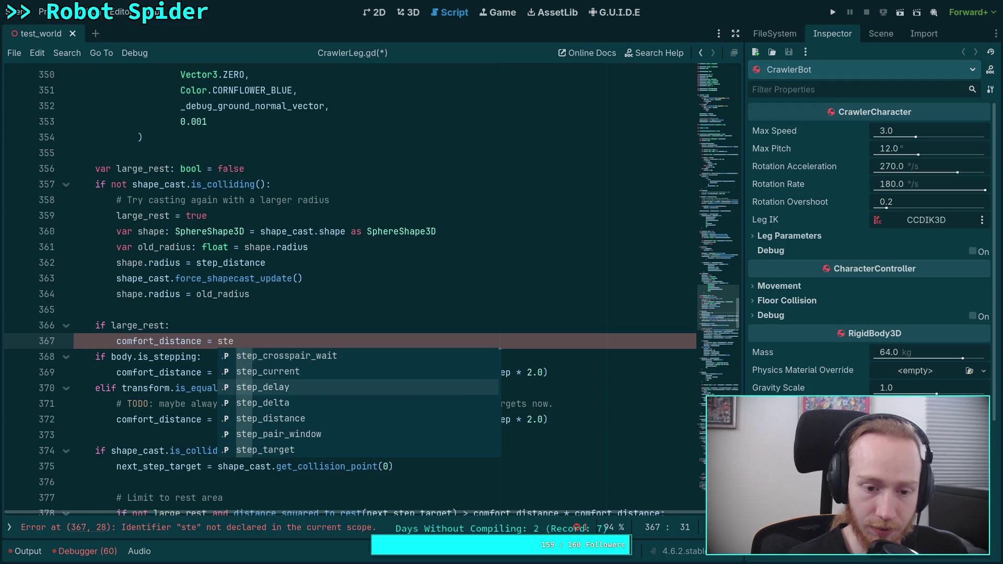
key("Down")
key("Return")
left_click(214, 318)
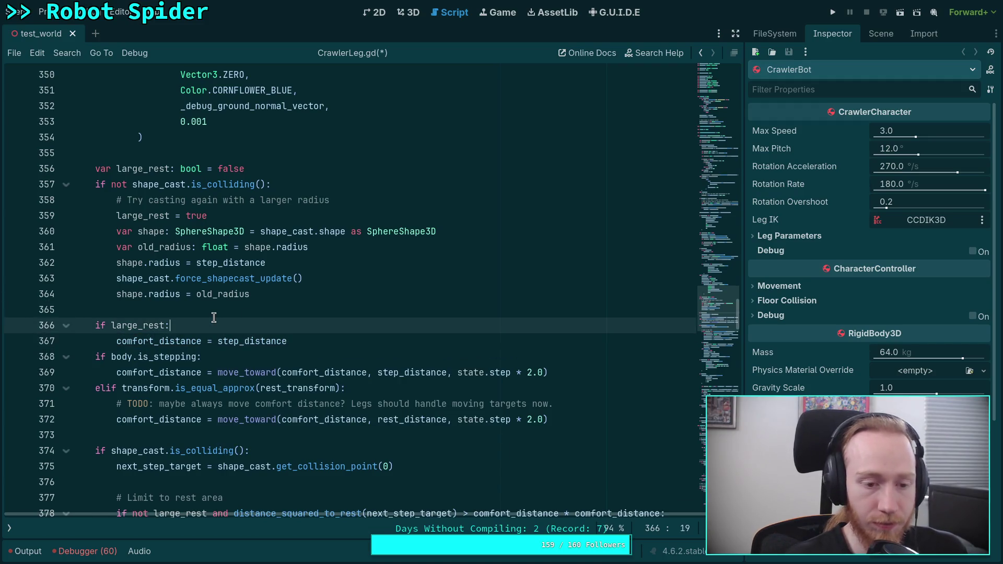
Step: Remove 'not large_rest and' from the rest-area limit on line 378 and save the script
double_click(155, 216)
scroll(155, 216, "down", 4)
left_click_drag(132, 325, 233, 325)
key("BackSpace")
left_click(315, 325)
double_click(315, 325)
key("ctrl+s")
scroll(317, 327, "up", 4)
double_click(318, 327)
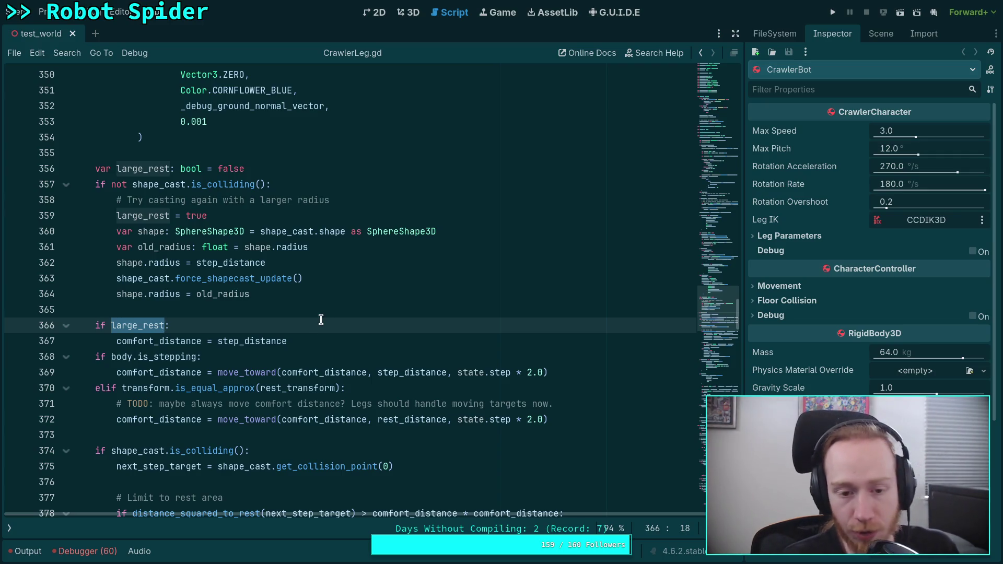
Step: Run the project with F5 to watch the revised leg stepping, then stop it with F8
left_click(335, 309)
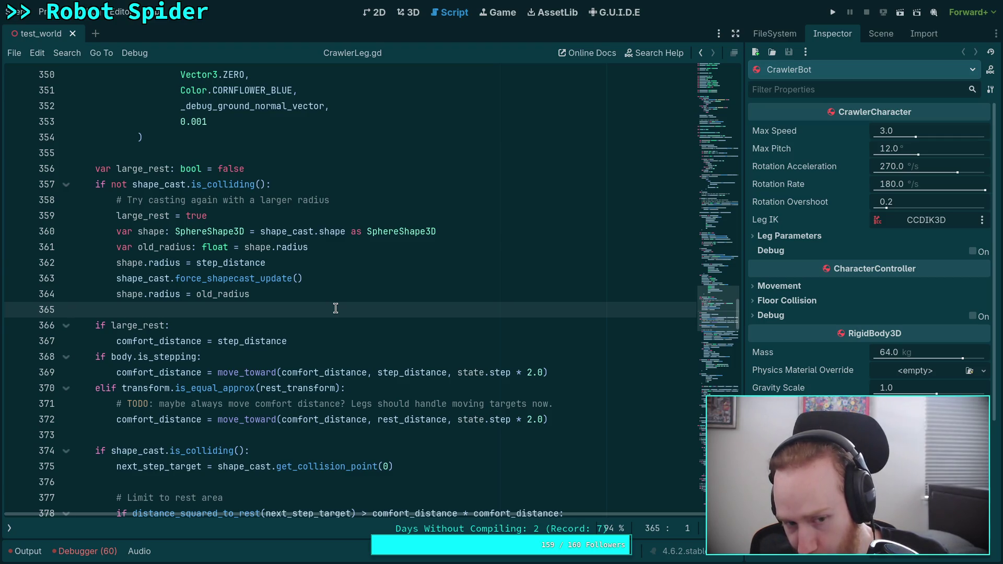
key("F5")
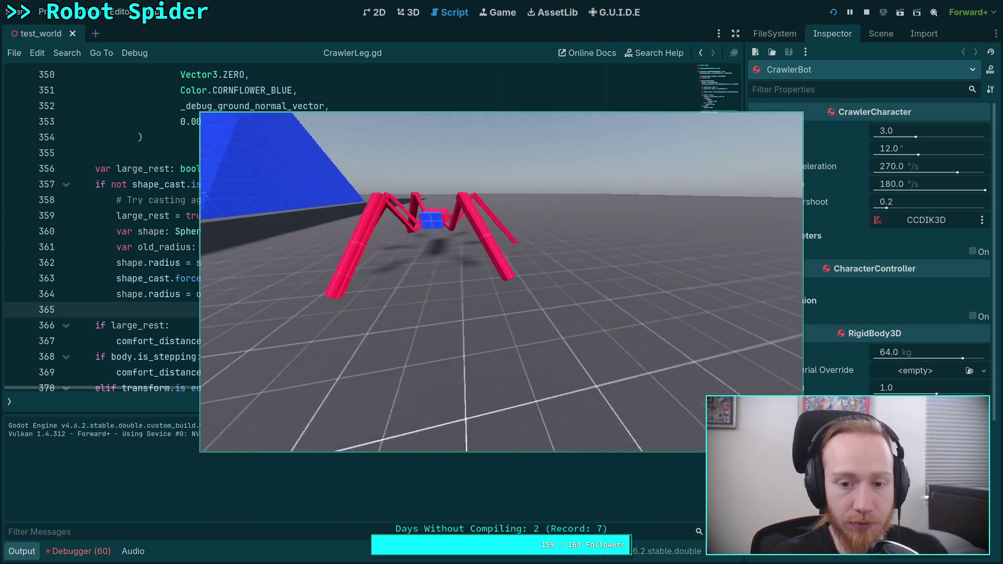
key("F8")
mouse_move(705, 291)
left_mouse_down()
mouse_move(729, 99)
mouse_move(735, 123)
left_mouse_up()
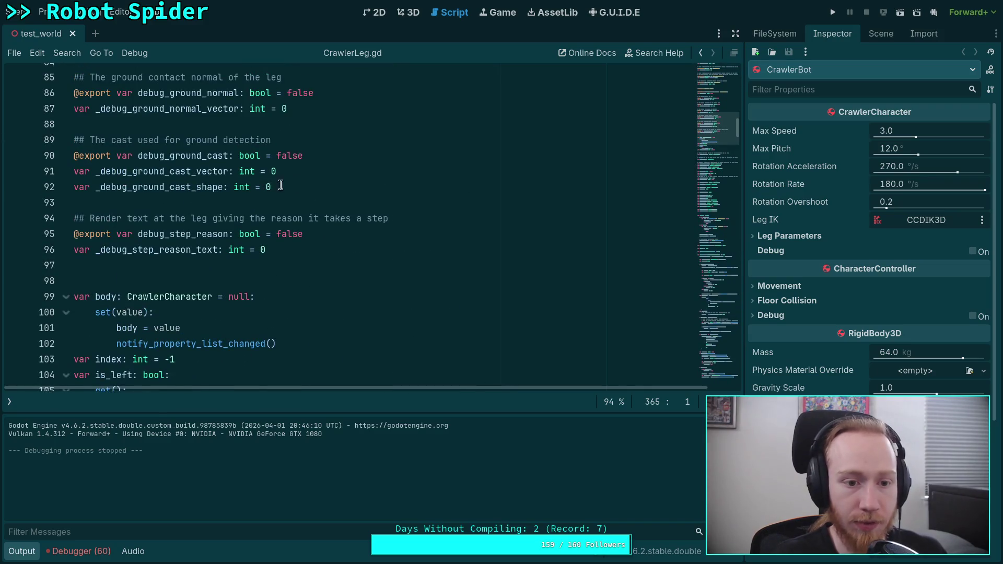
Step: Set debug_rest_area, debug_step_target and debug_enable defaults to true and save the script
scroll(247, 225, "up", 6)
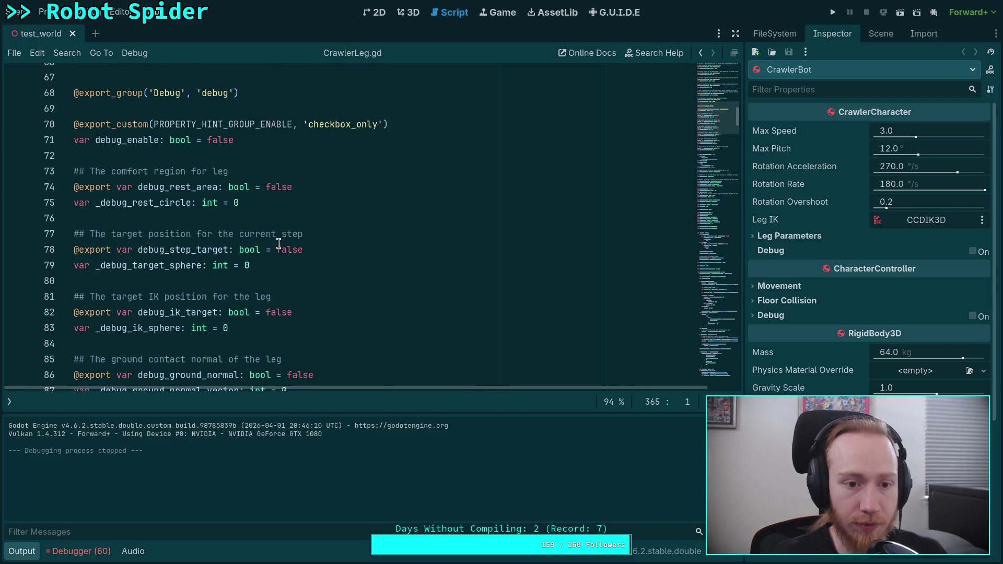
double_click(274, 181)
type("true")
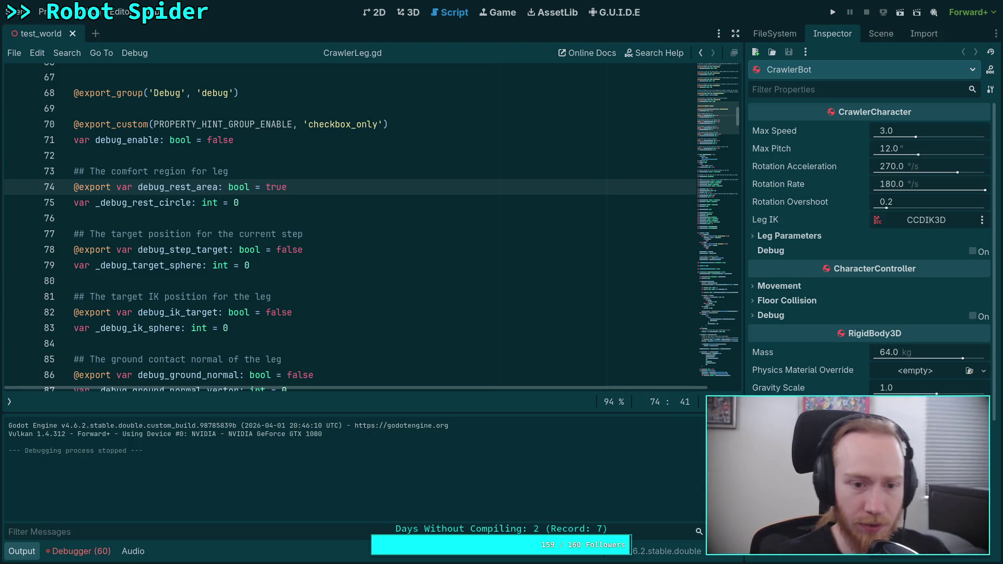
double_click(282, 246)
type("true")
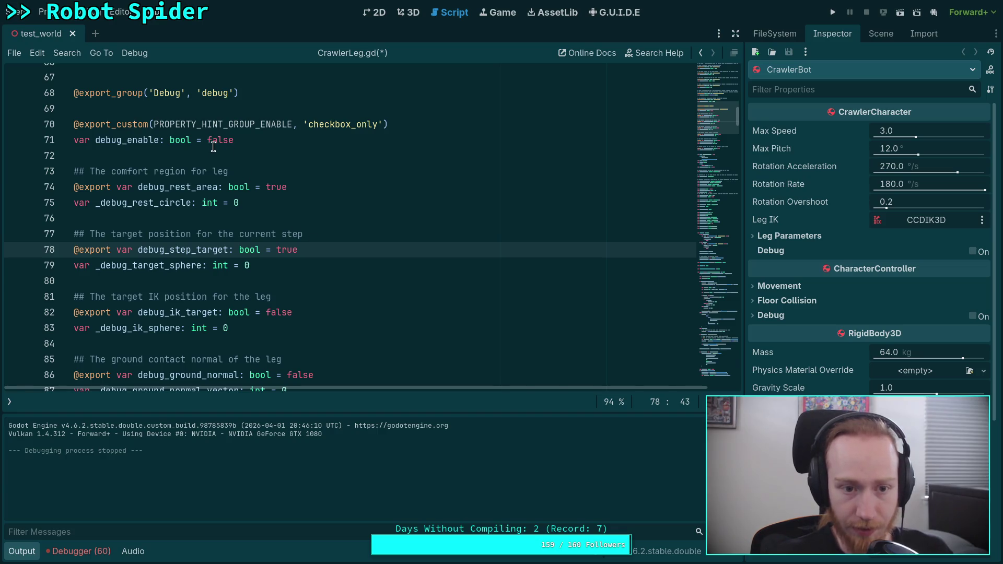
double_click(218, 140)
type("true")
key("ctrl+s")
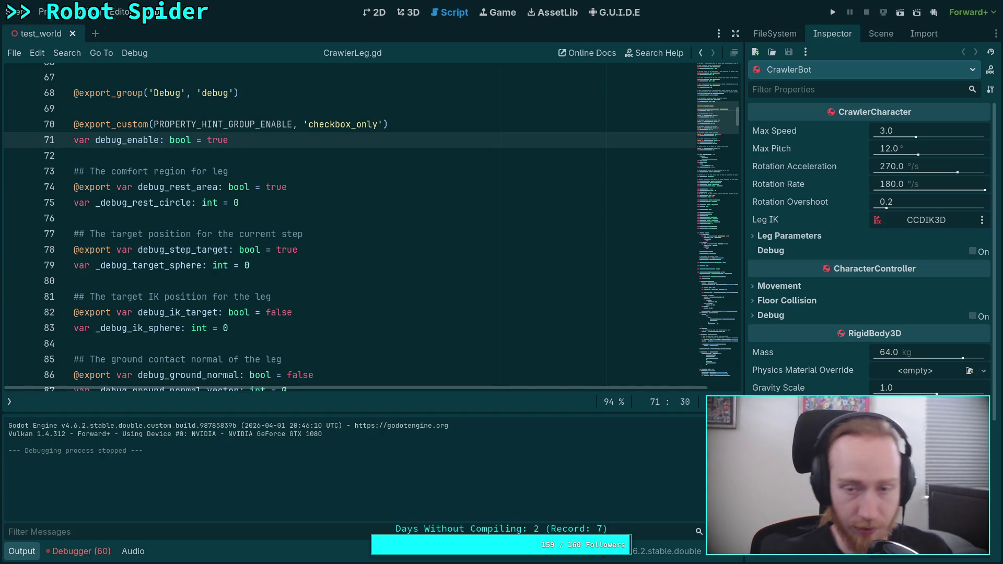
left_click(832, 12)
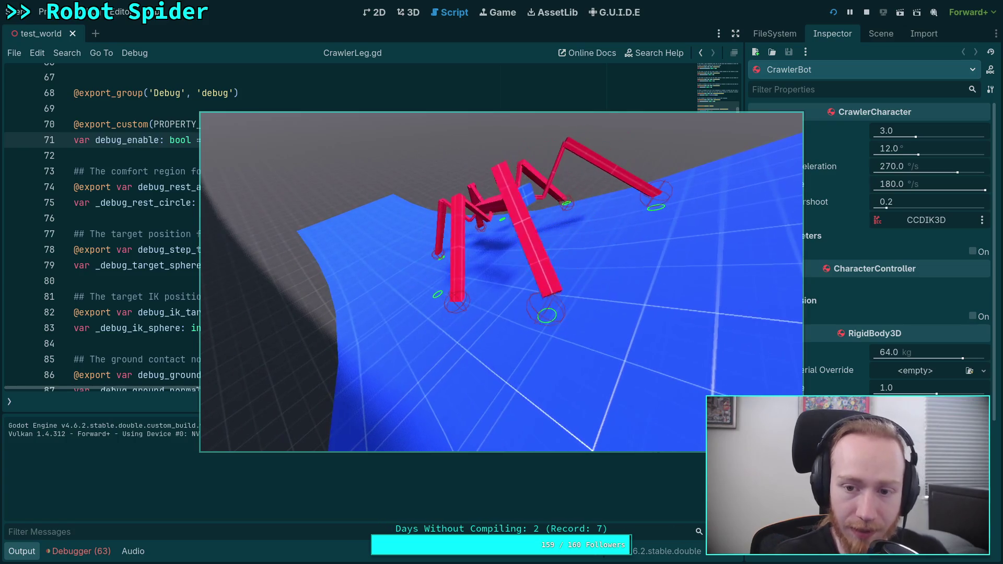
Step: Stop the test run after watching the crawler bot's legs and debug circles on the blue ramp
left_click(866, 12)
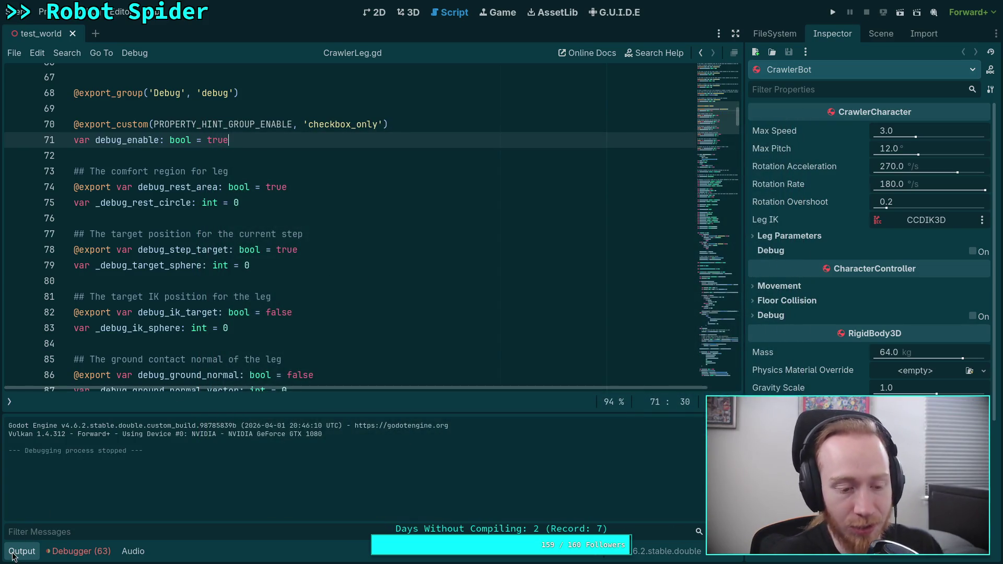
Step: Collapse the Output panel and delete the old lines together with the 'if large_rest' block
left_click(13, 555)
scroll(278, 236, "down", 20)
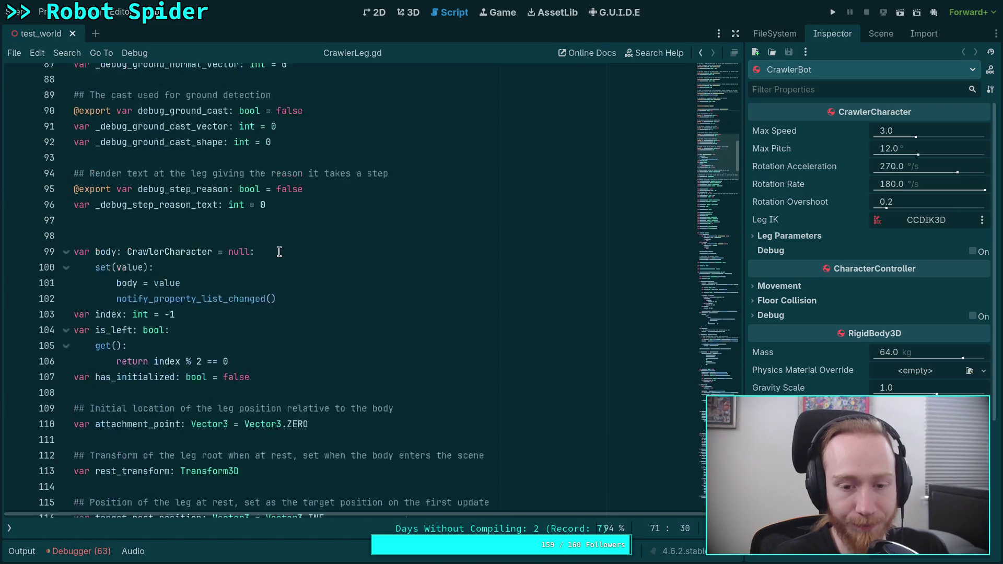
scroll(719, 203, "down", 20)
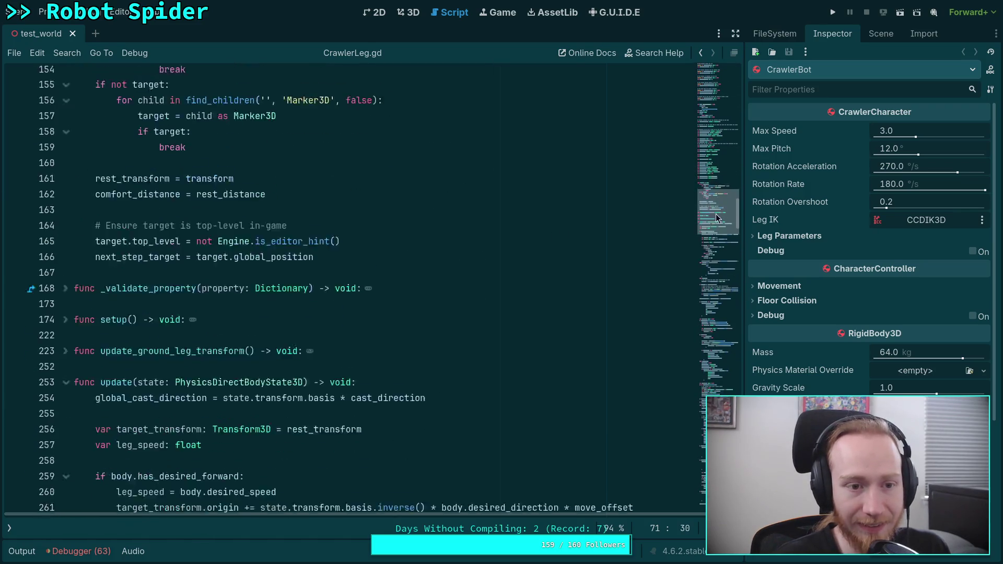
mouse_move(714, 236)
left_mouse_down()
mouse_move(702, 280)
mouse_move(707, 324)
left_mouse_up()
mouse_move(326, 256)
left_mouse_down()
mouse_move(115, 197)
mouse_move(1, 128)
left_mouse_up()
key("Delete")
key("Delete")
key("shift+Down")
key("shift+Down")
key("Delete")
Step: Cut the 'if body.is_stepping' comfort_distance block out of its current spot
scroll(341, 189, "up", 3)
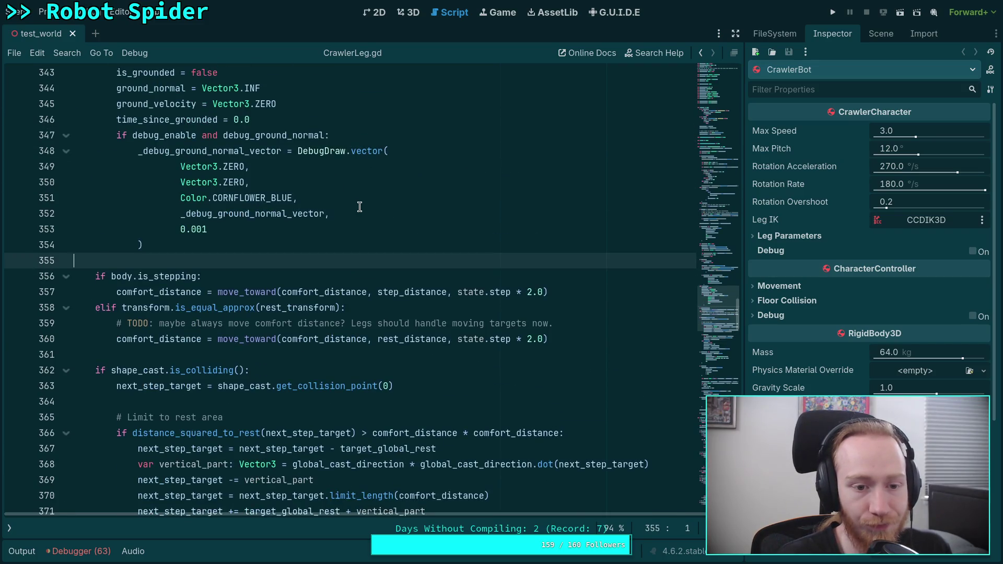
scroll(360, 207, "up", 2)
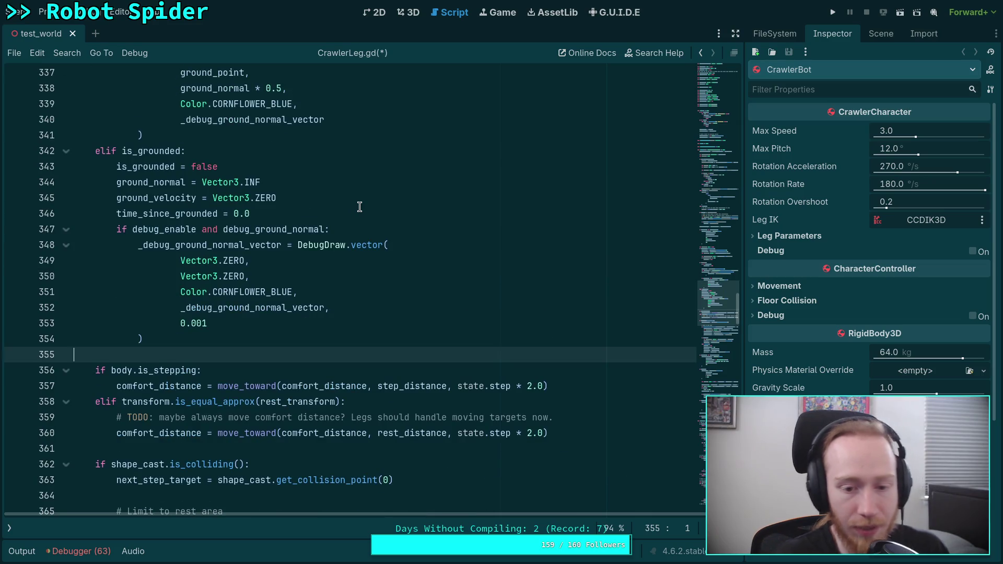
scroll(398, 240, "down", 3)
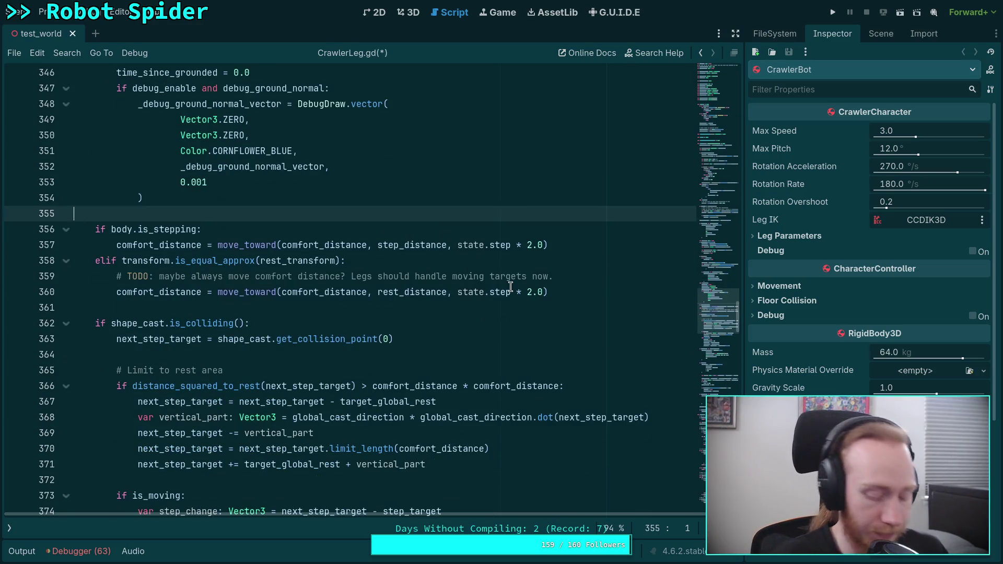
left_click_drag(554, 291, 485, 208)
key("ctrl+c")
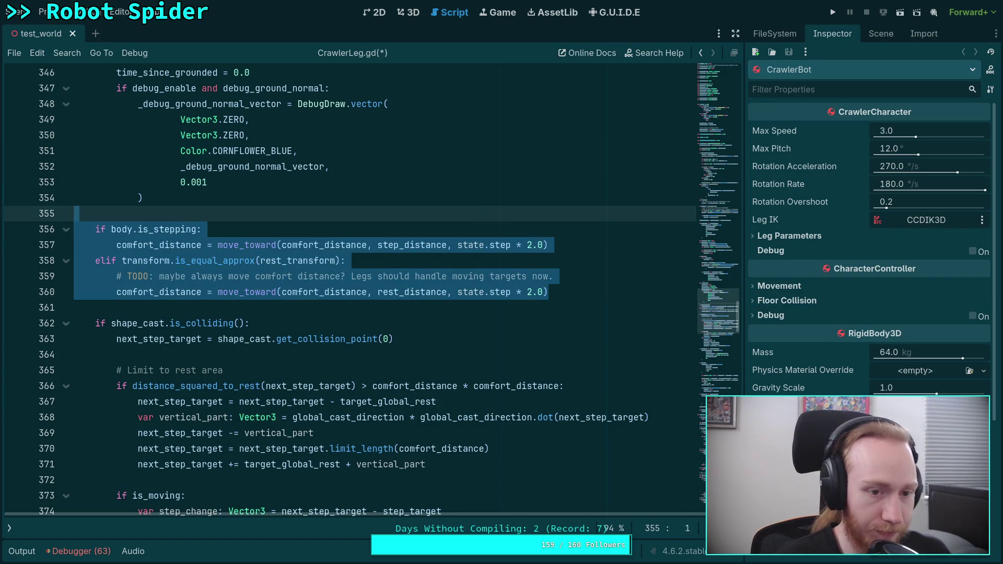
key("BackSpace")
key("BackSpace")
Step: Paste the is_stepping block after the ground-normal debug block, remove the extra blank line, and save
scroll(293, 256, "up", 12)
scroll(293, 257, "up", 7)
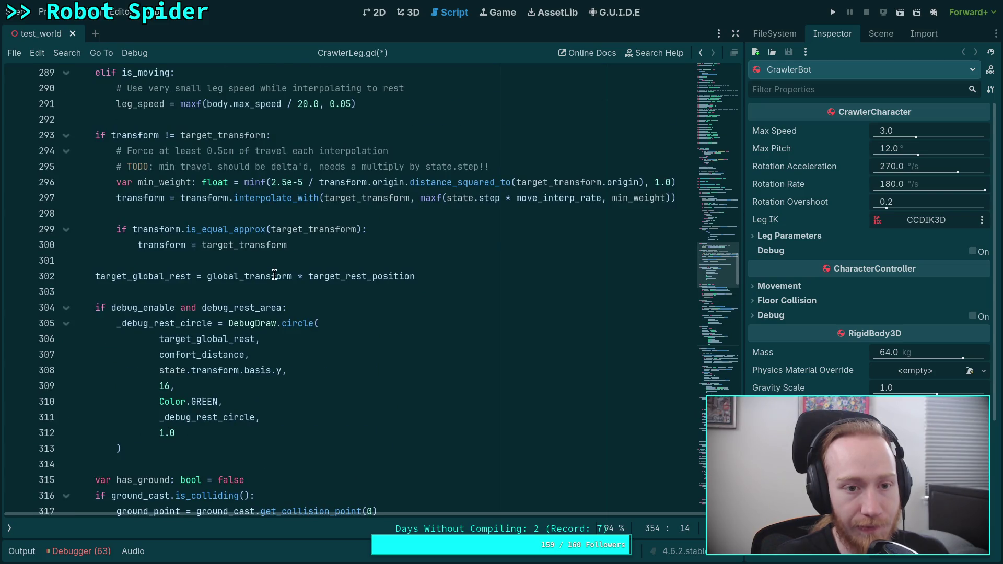
scroll(274, 274, "down", 15)
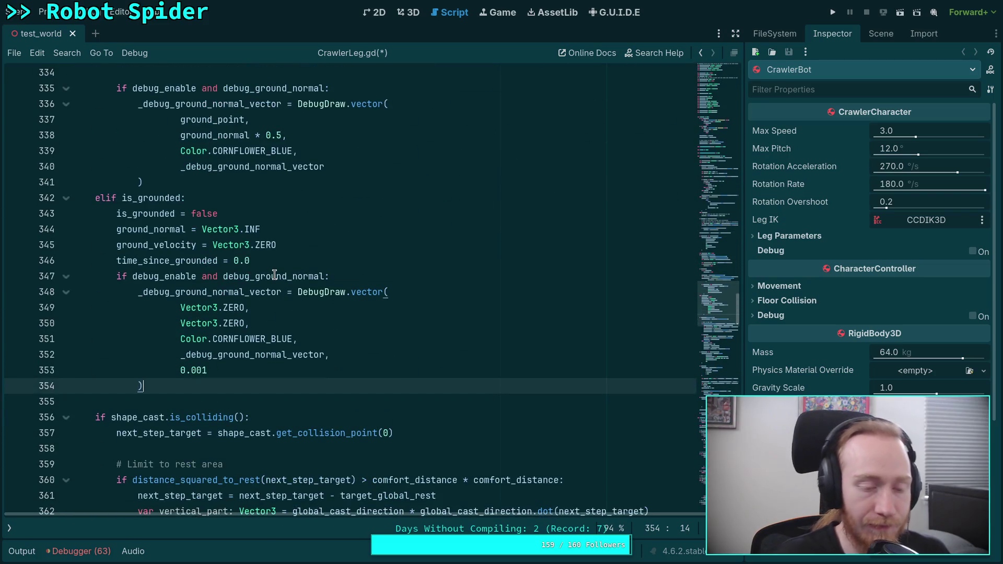
key("Return")
key("Return")
key("ctrl+v")
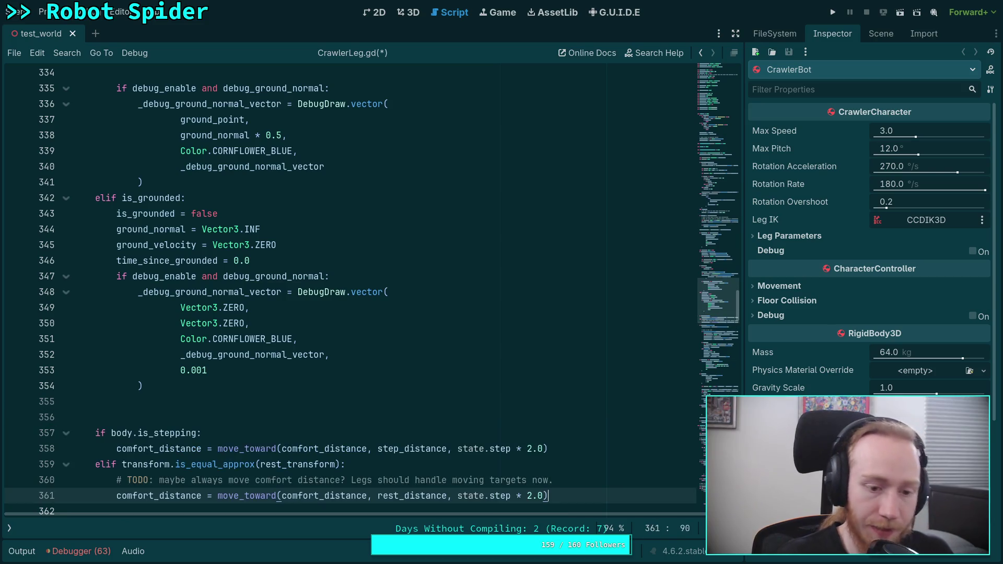
scroll(219, 232, "down", 4)
left_click(220, 232)
key("BackSpace")
key("BackSpace")
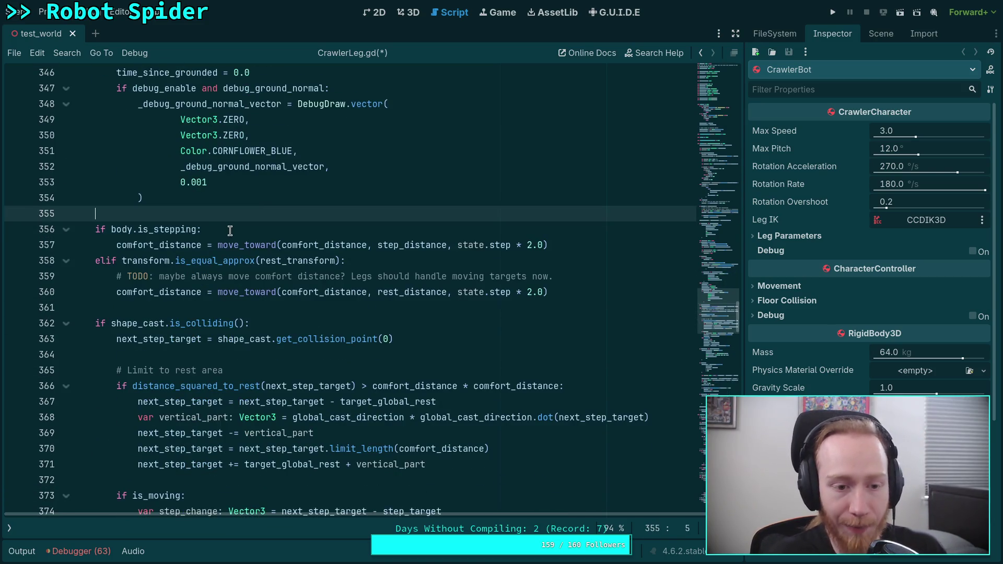
key("ctrl+s")
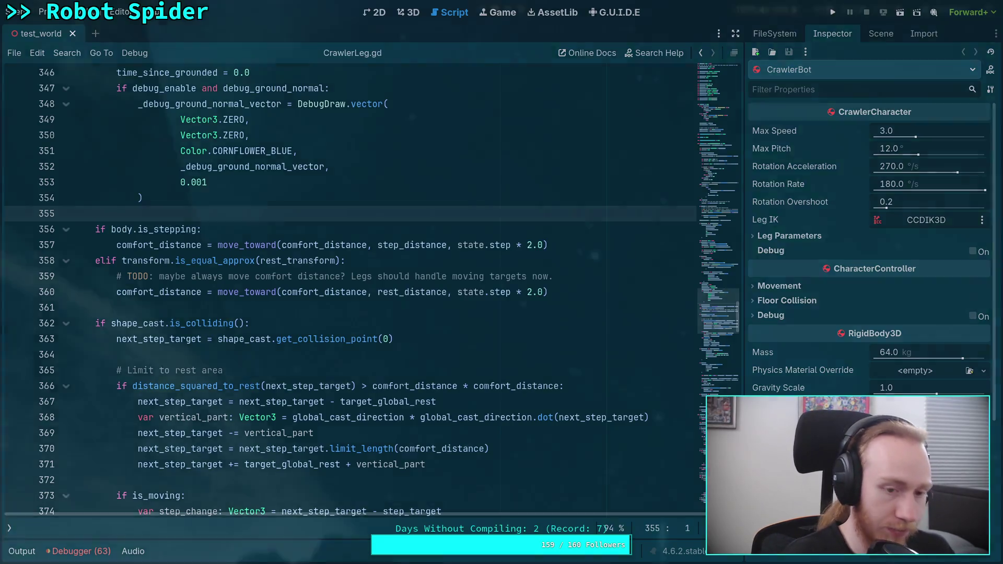
key("super+1")
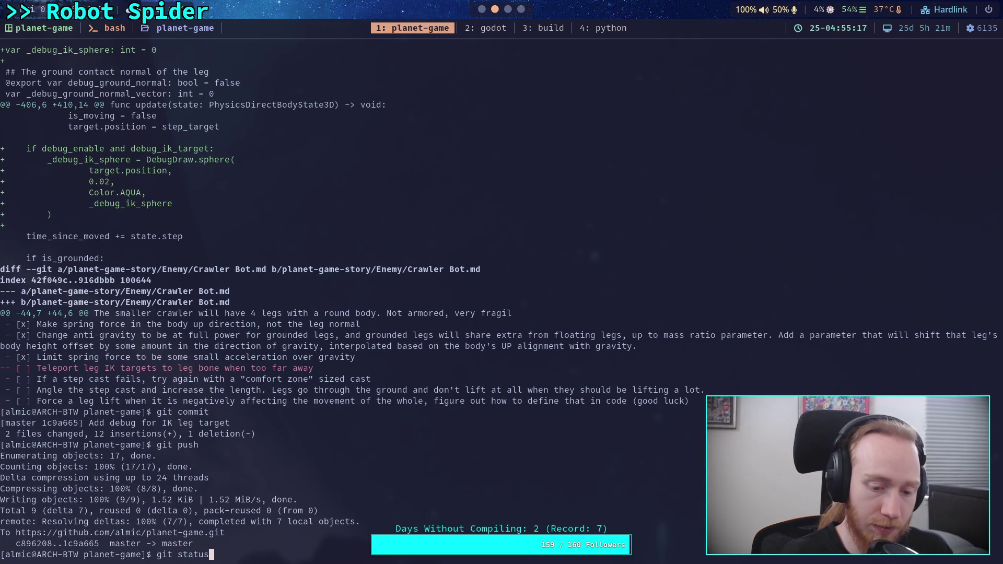
Step: Run git status and git diff to review the uncommitted CrawlerLeg.gd changes
key("Return")
type("gf")
key("Return")
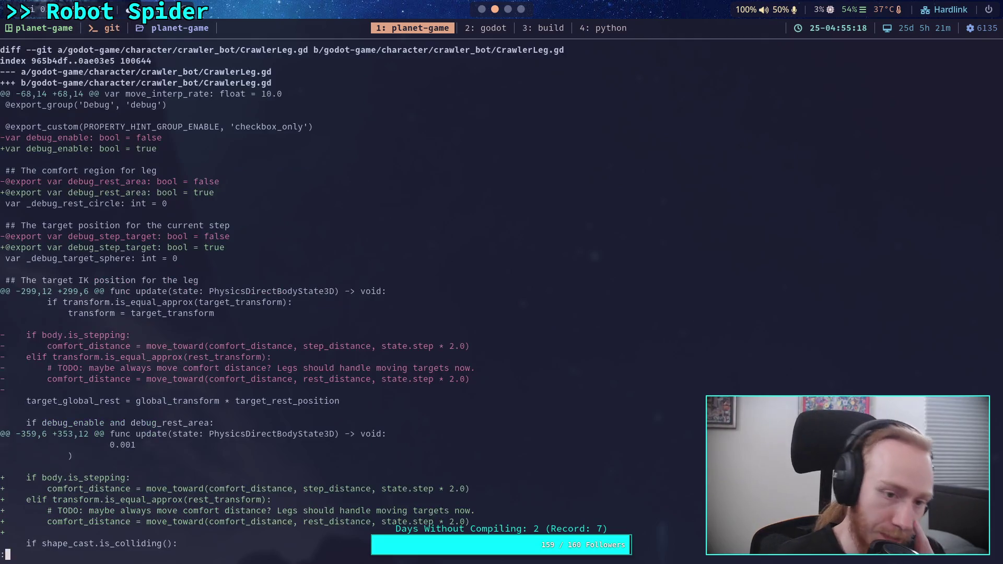
key("j")
key("j")
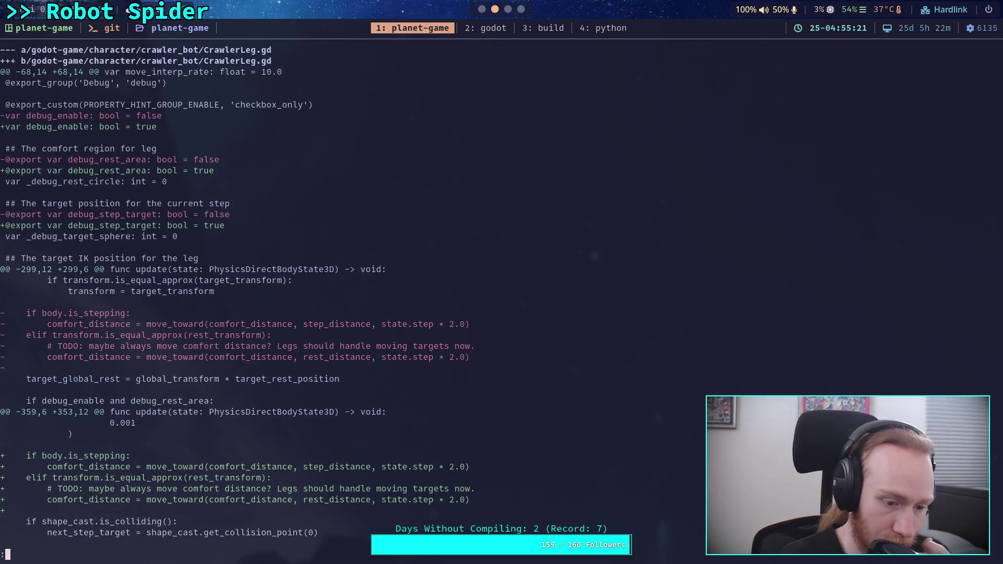
key("k")
key("k")
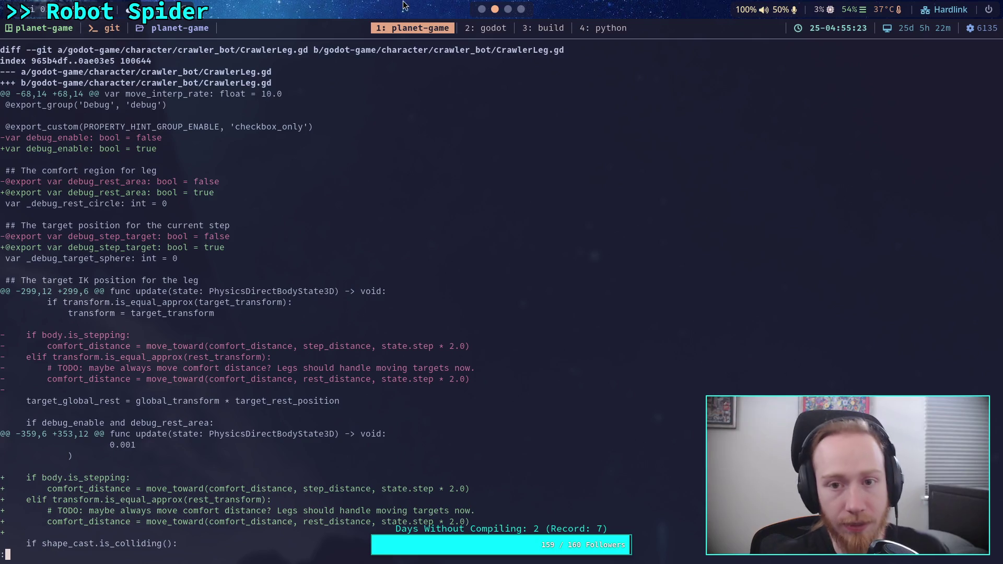
key("super+2")
scroll(420, 180, "up", 6)
left_click_drag(716, 298, 717, 126)
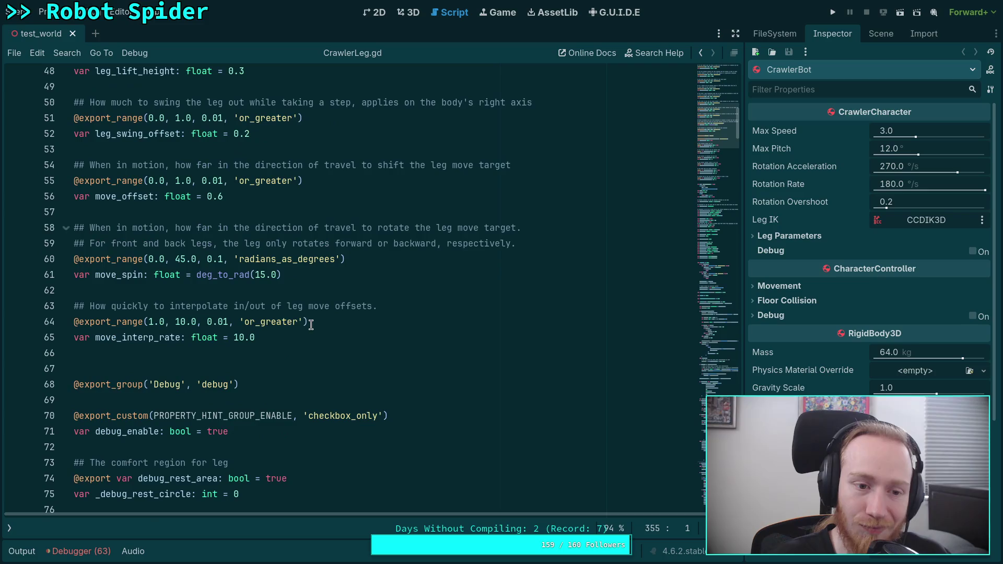
Step: Set debug_enable, debug_rest_area and debug_step_target back to false, save, and launch the game with F5
scroll(266, 338, "up", 1)
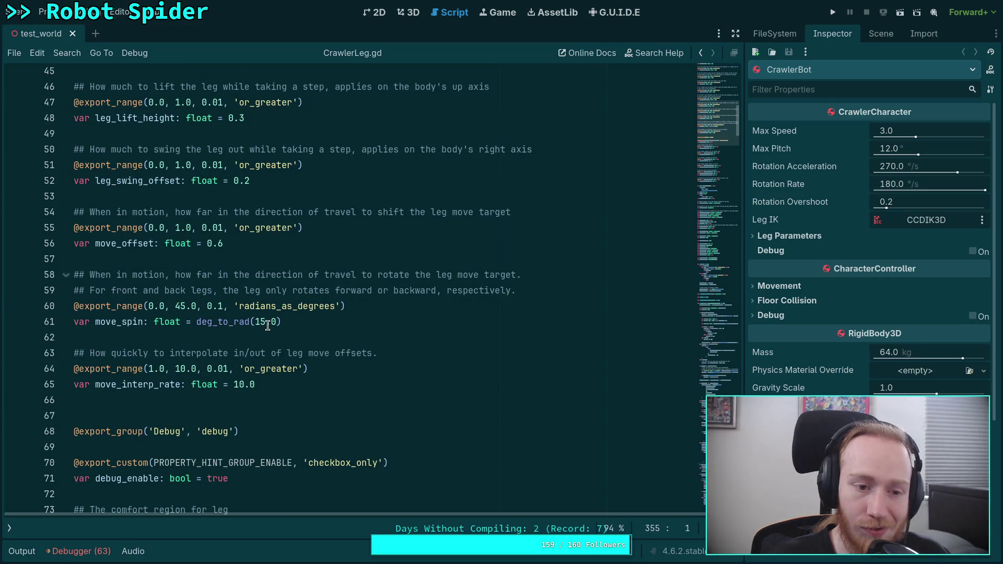
scroll(267, 324, "up", 8)
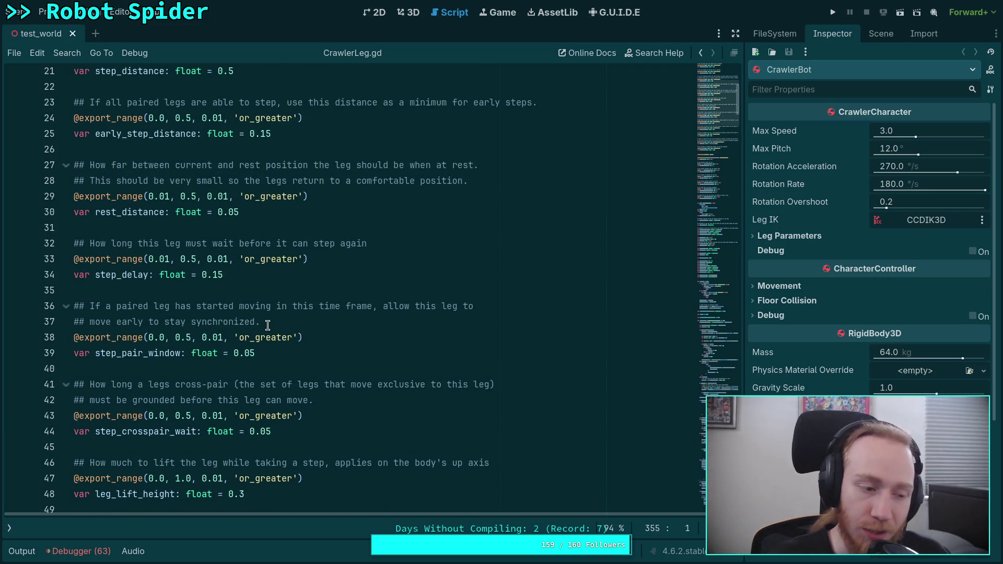
scroll(264, 314, "up", 6)
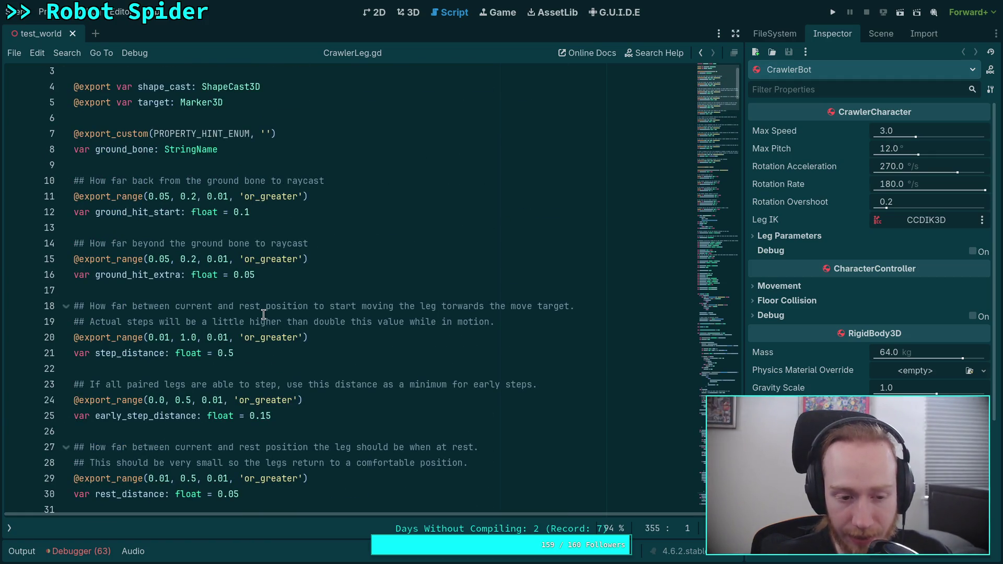
scroll(217, 336, "up", 1)
scroll(217, 329, "down", 18)
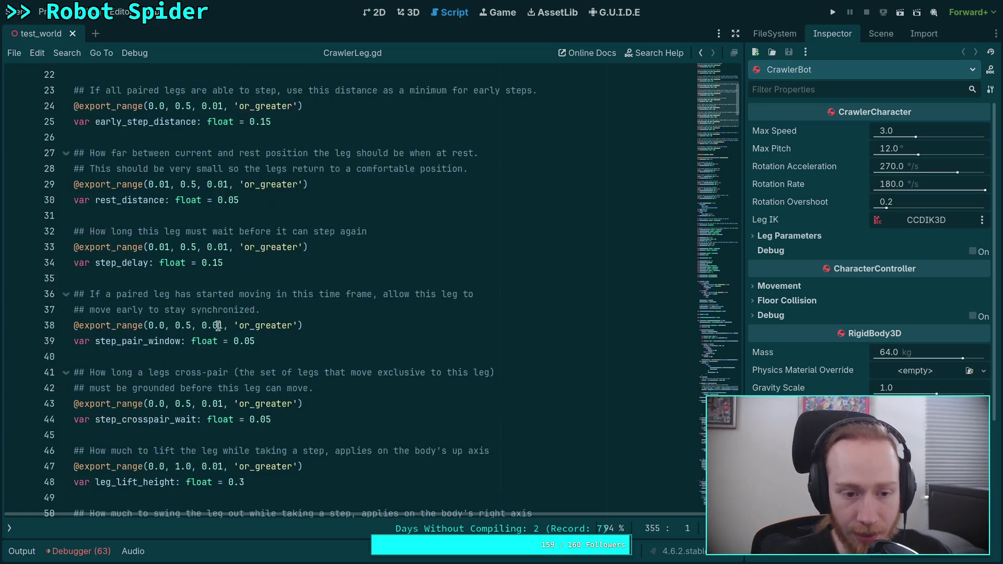
scroll(218, 320, "down", 4)
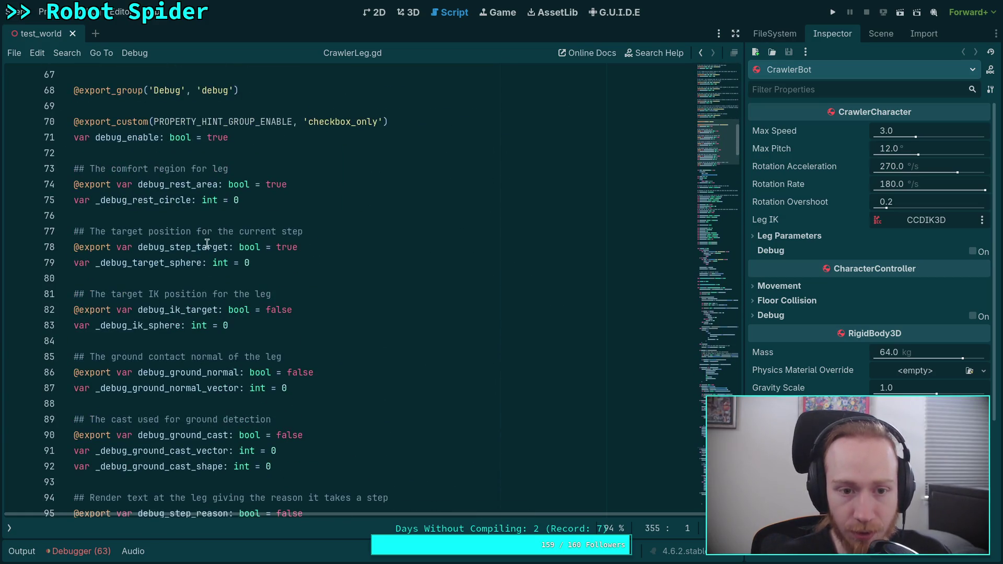
double_click(220, 138)
type("false")
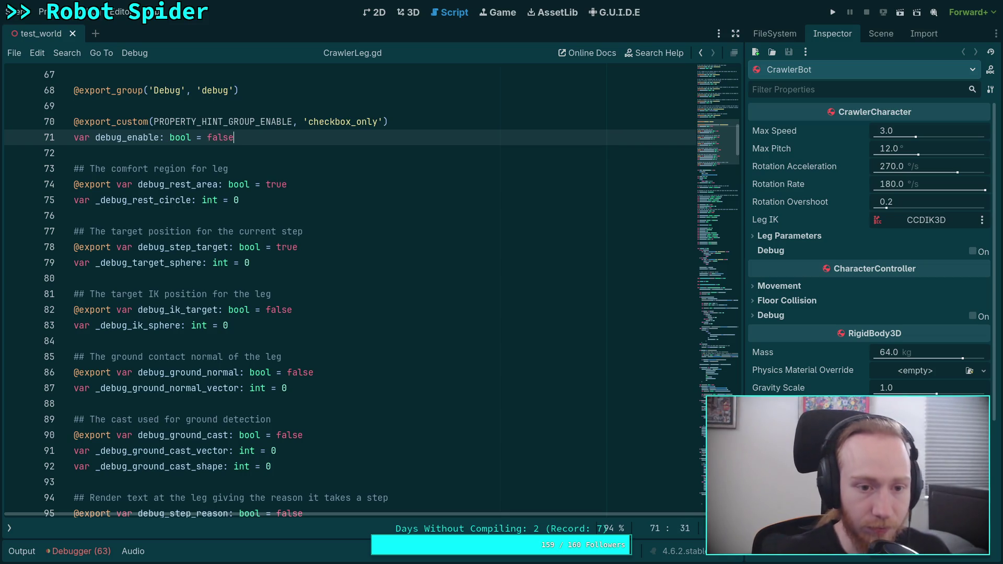
double_click(276, 185)
type("fals")
double_click(283, 246)
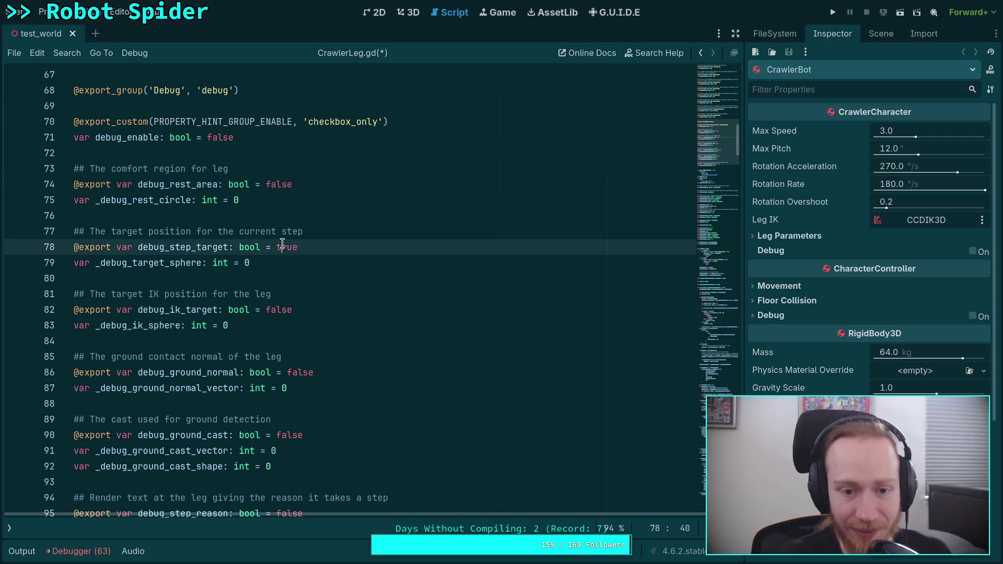
type("f")
key("ctrl+s")
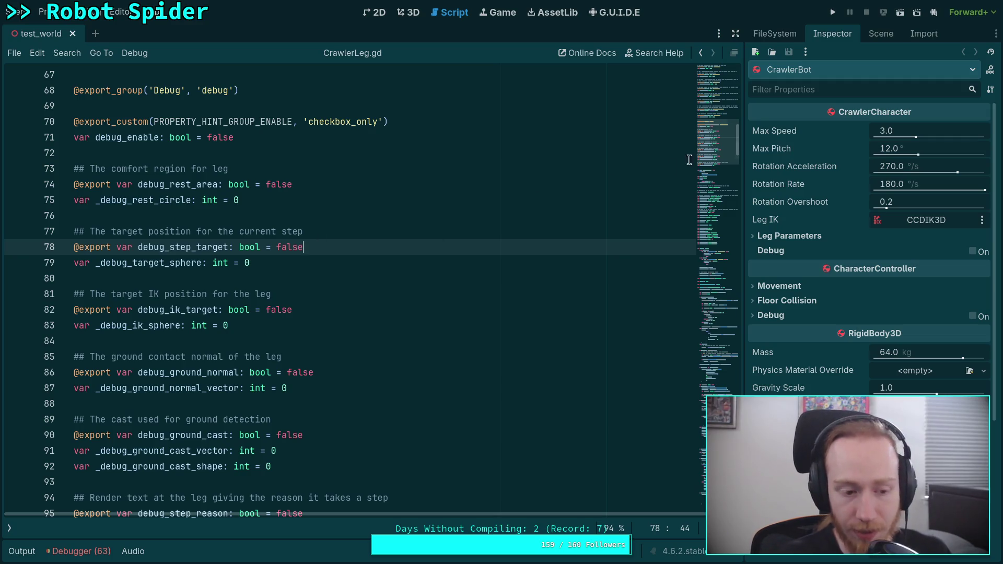
key("F5")
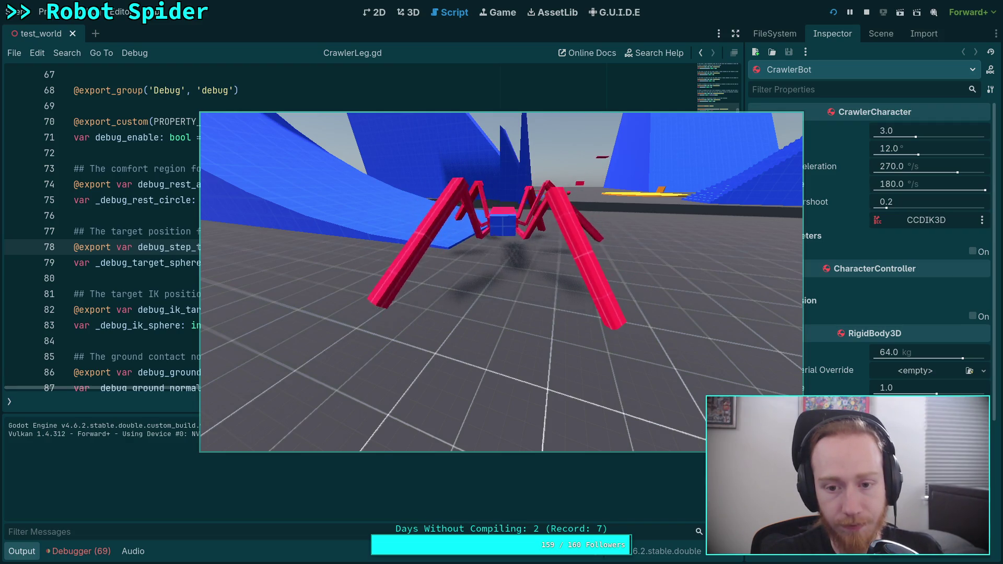
Step: Stop the debug-free test run and switch over to the Obsidian notes workspace
left_click(866, 12)
key("super+1")
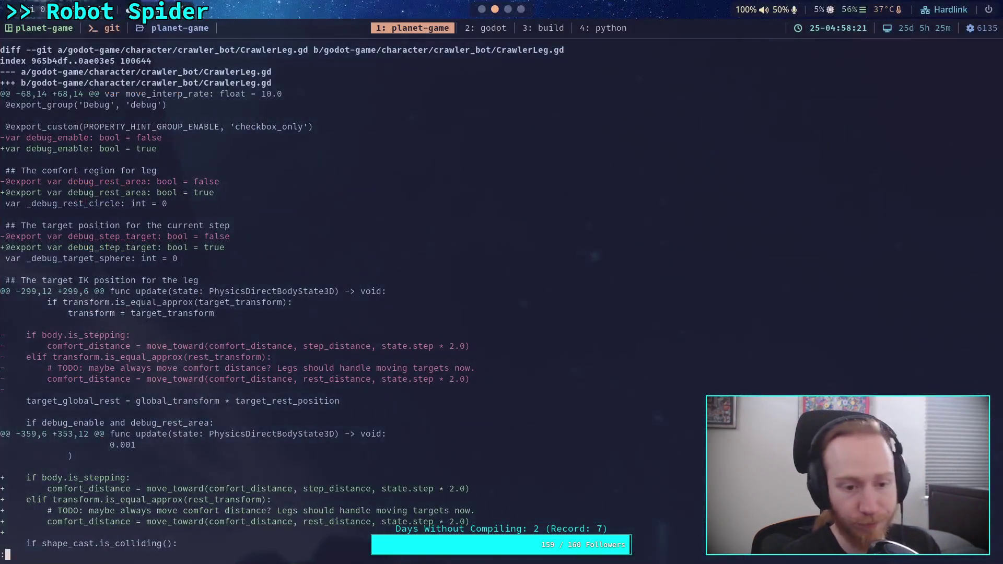
key("super+3")
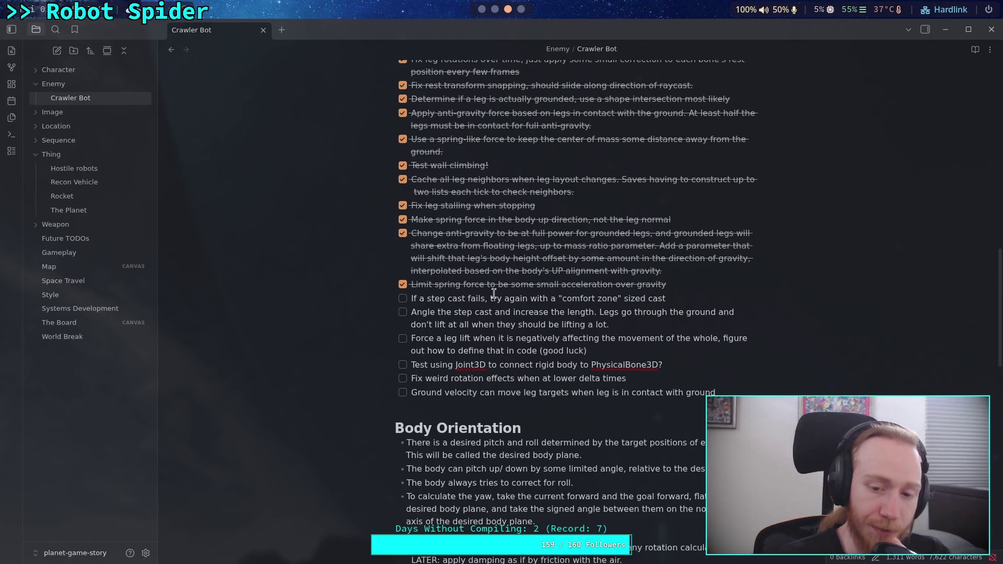
Step: Look over the 'step cast fails' todo item, then switch to the workspace showing the galloping video
left_click_drag(412, 298, 663, 299)
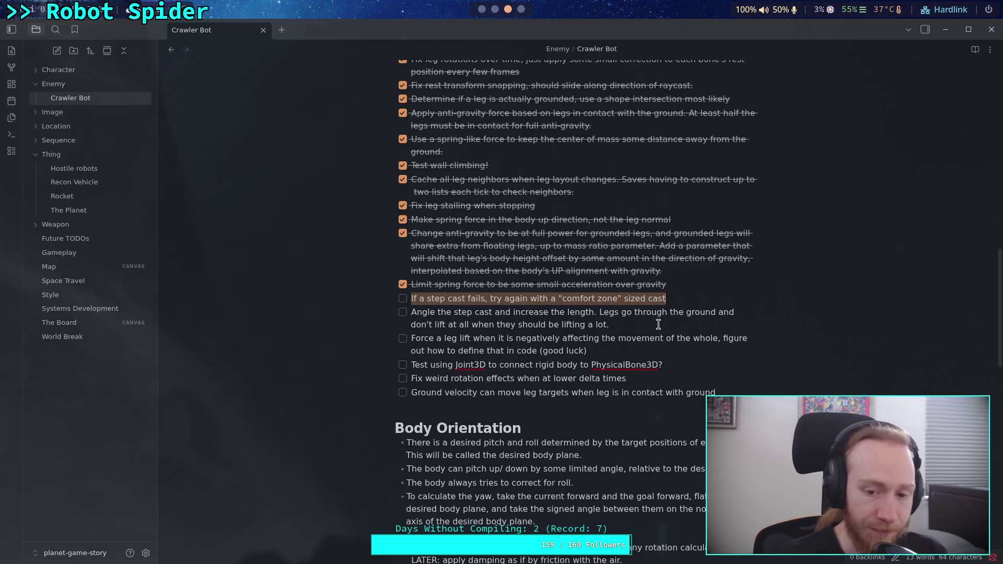
left_click(757, 381)
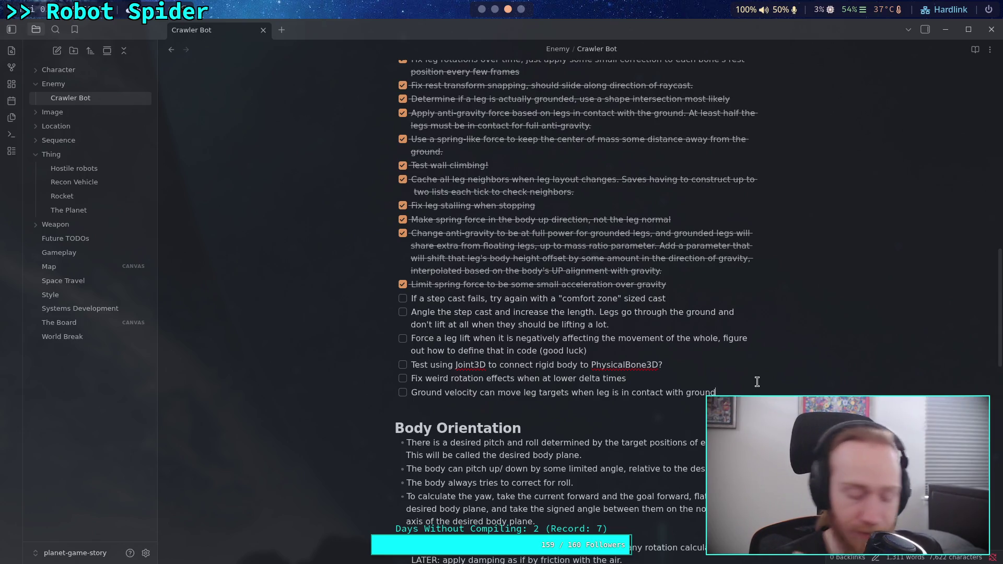
key("super+4")
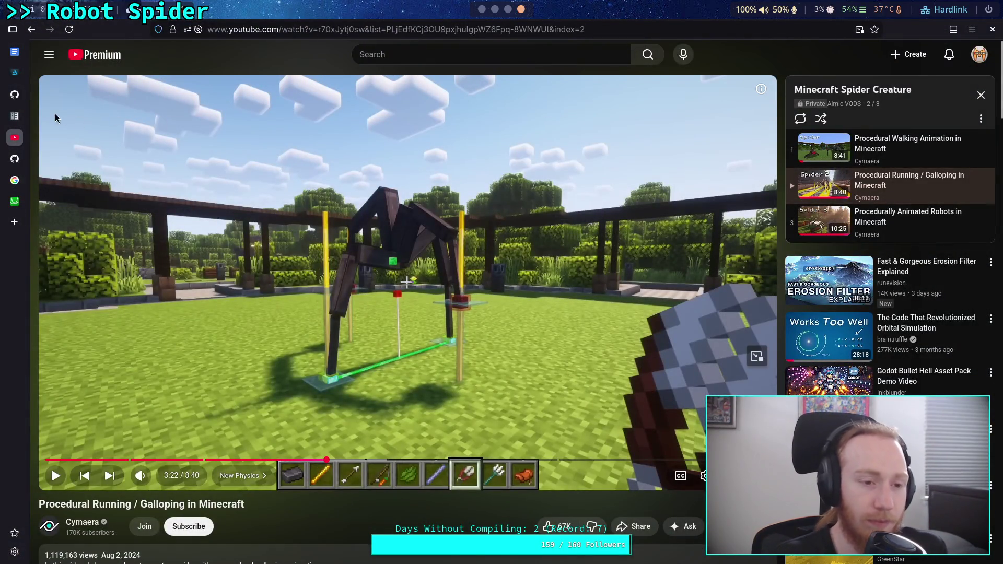
Step: Search Godot Docs for PhysicsDirectSpaceState3D and open its class reference page
key("ctrl+shift+Tab")
scroll(437, 216, "up", 4)
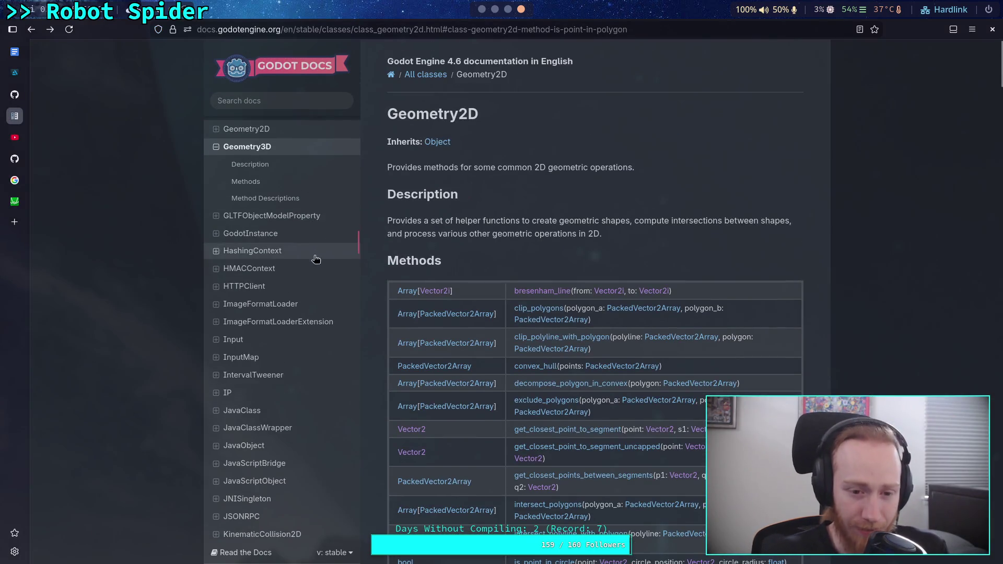
scroll(287, 366, "down", 5)
left_click(277, 99)
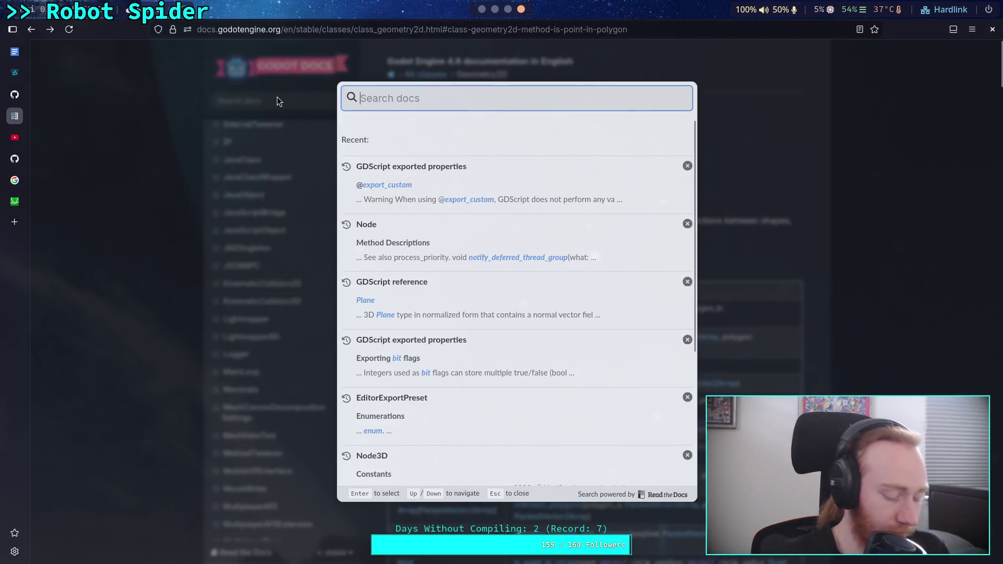
type("PHy")
key("BackSpace")
key("BackSpace")
type("hy")
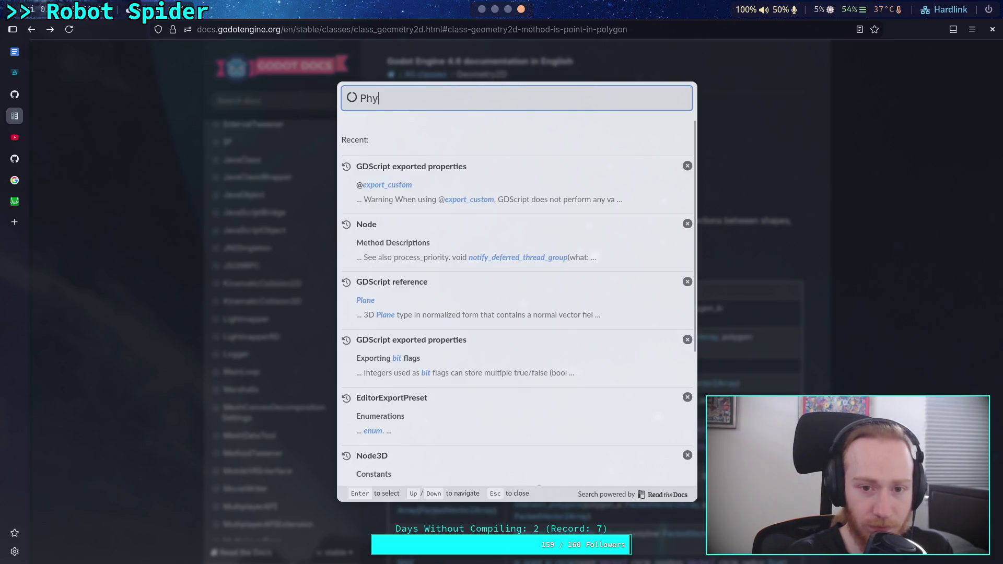
type("sicsSe")
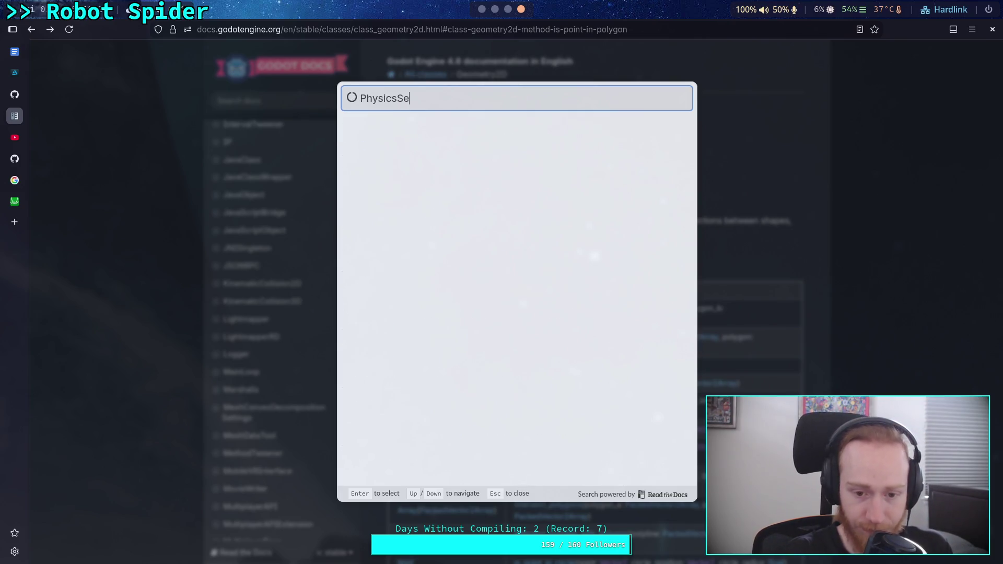
type("rver3D")
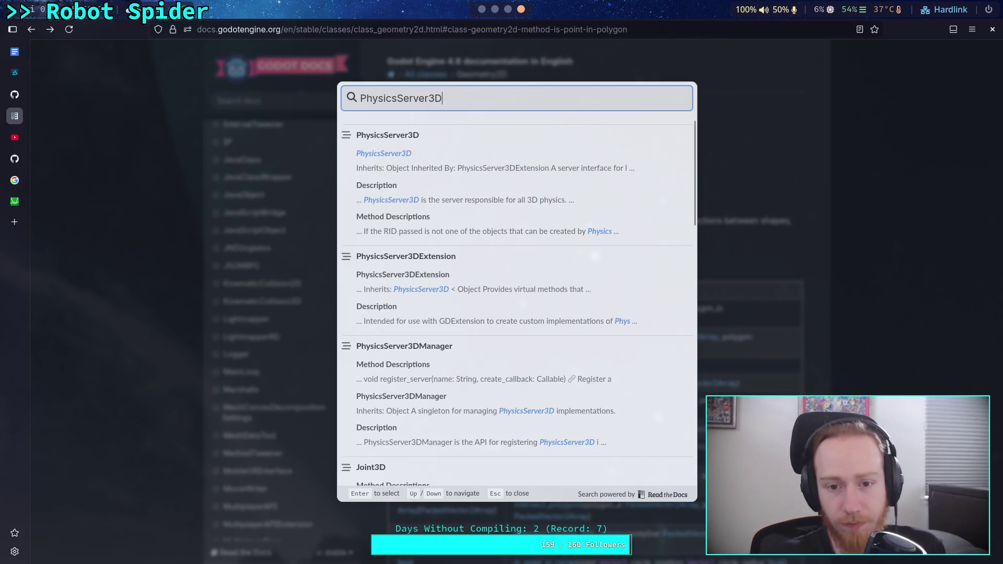
left_click_drag(443, 99, 395, 99)
type("Dire")
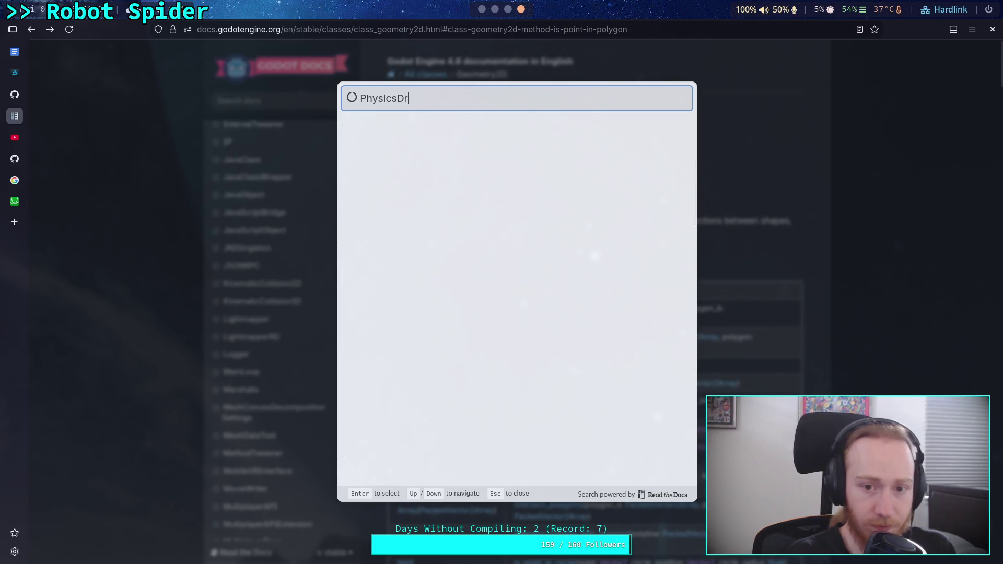
type("ctSp")
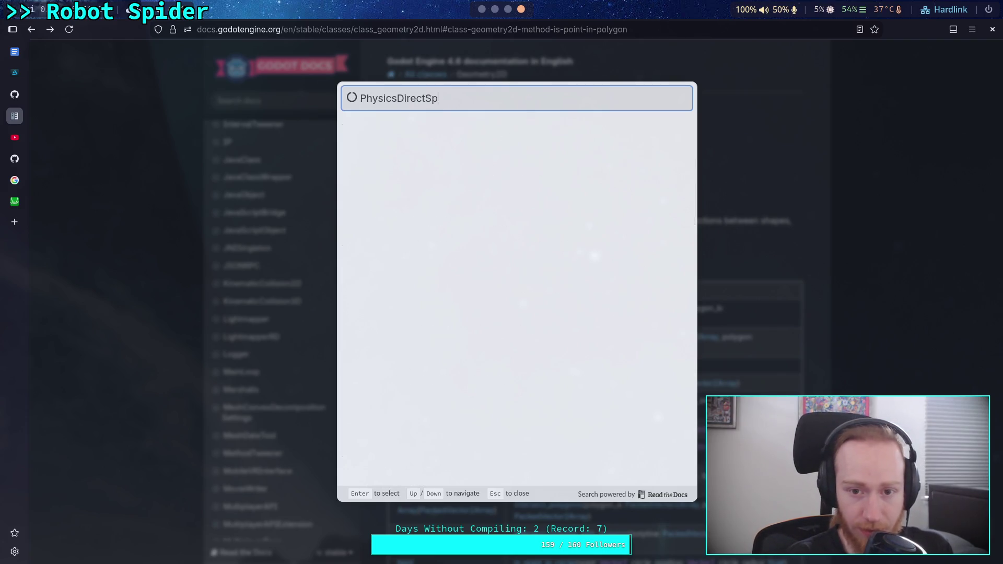
type("aceStates3D")
key("Left")
key("Left")
key("BackSpace")
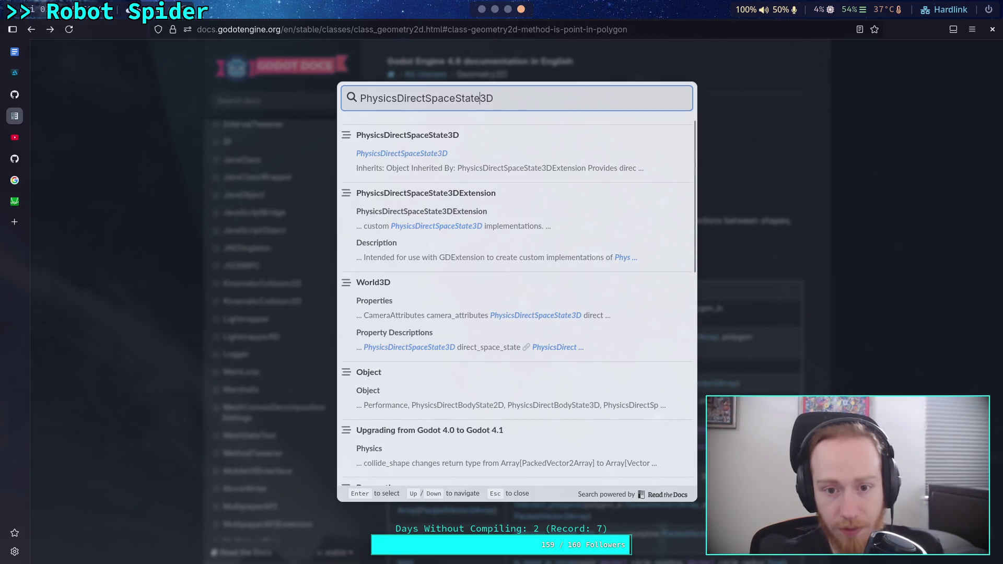
left_click(466, 154)
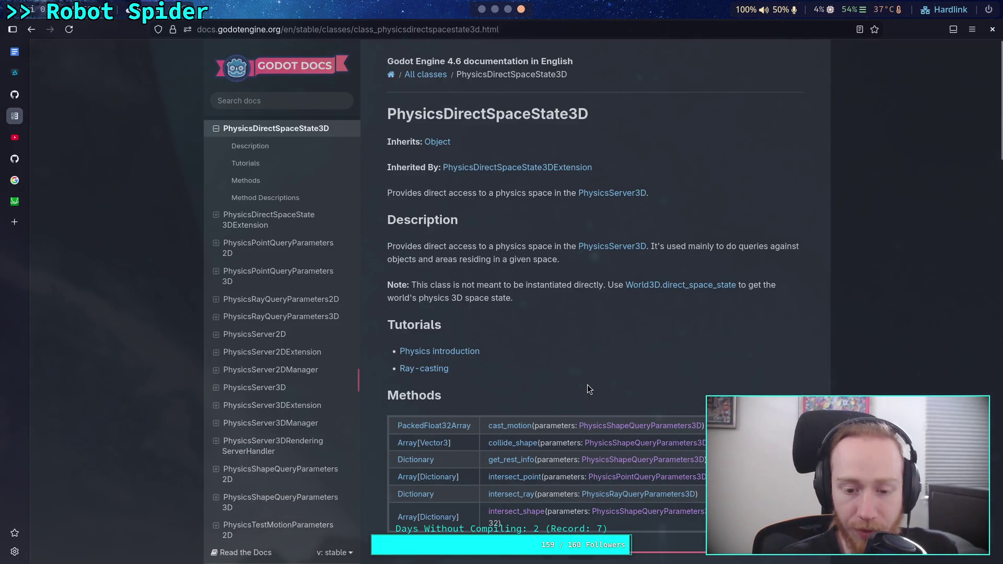
Step: Jump to the intersect_ray method description on the PhysicsDirectSpaceState3D page
scroll(584, 375, "down", 3)
scroll(579, 371, "down", 1)
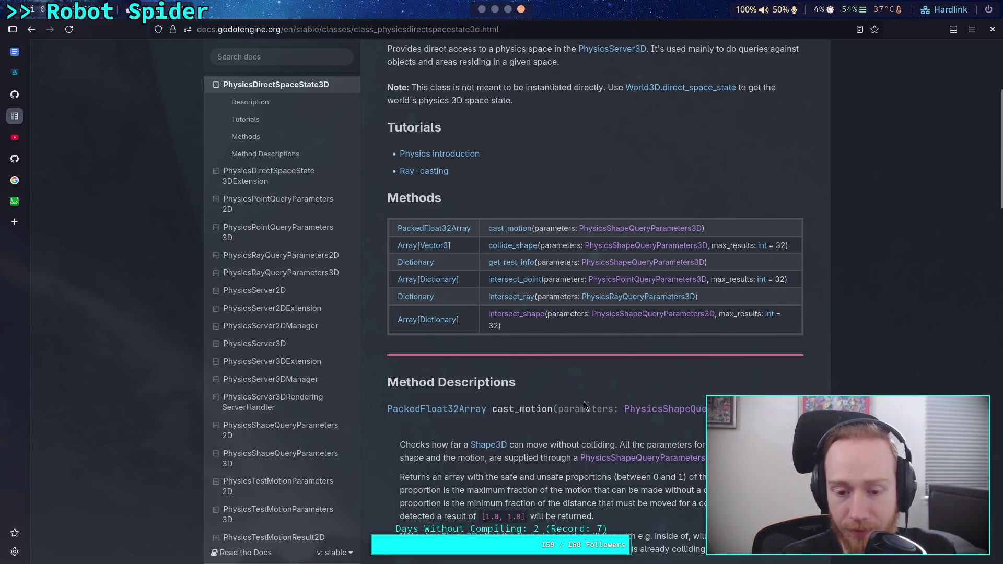
scroll(584, 400, "down", 2)
left_click(521, 226)
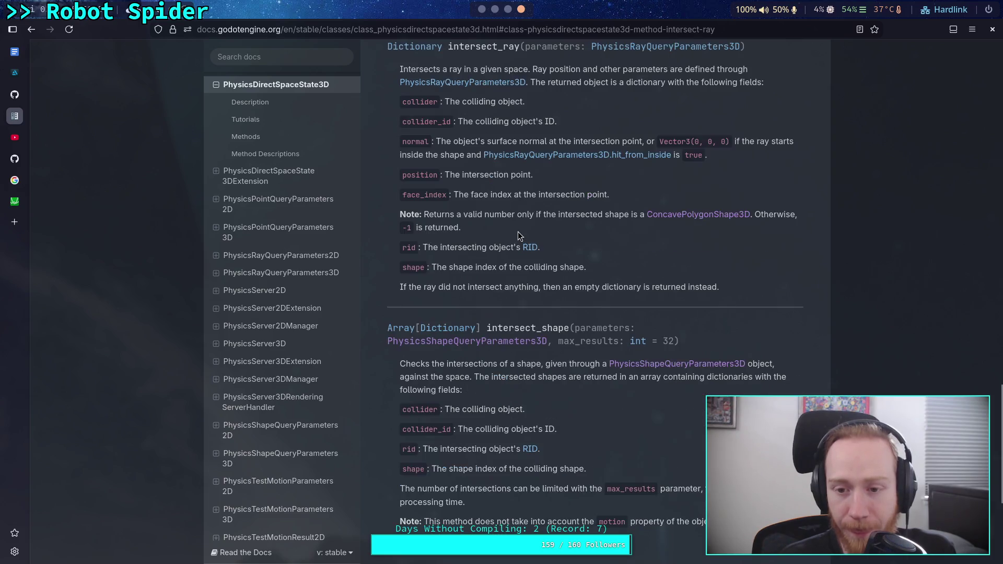
scroll(548, 198, "up", 3)
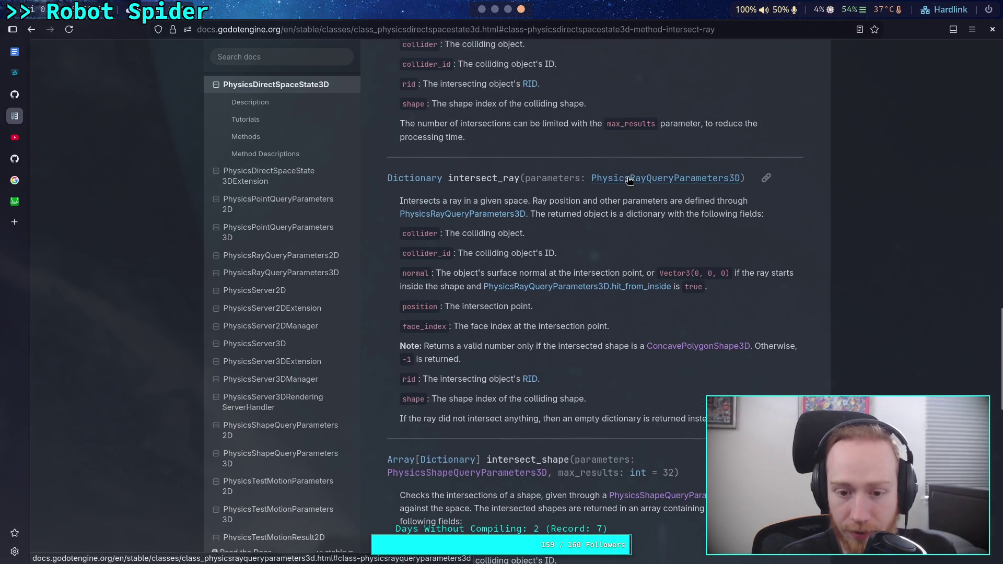
Step: Read through the PhysicsRayQueryParameters3D property descriptions, then return to the Godot editor
left_click(601, 180)
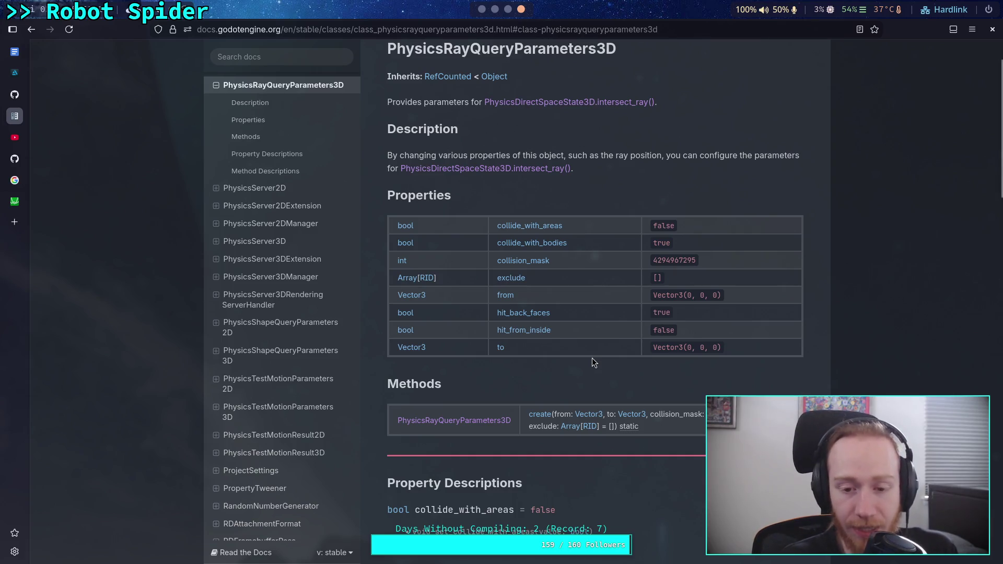
scroll(550, 363, "down", 10)
scroll(559, 360, "down", 3)
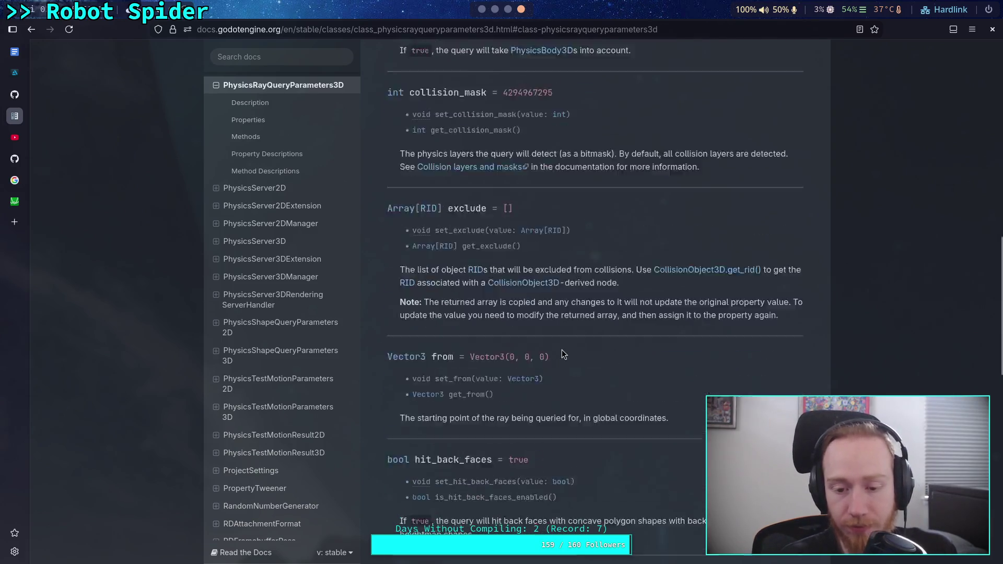
scroll(581, 374, "down", 4)
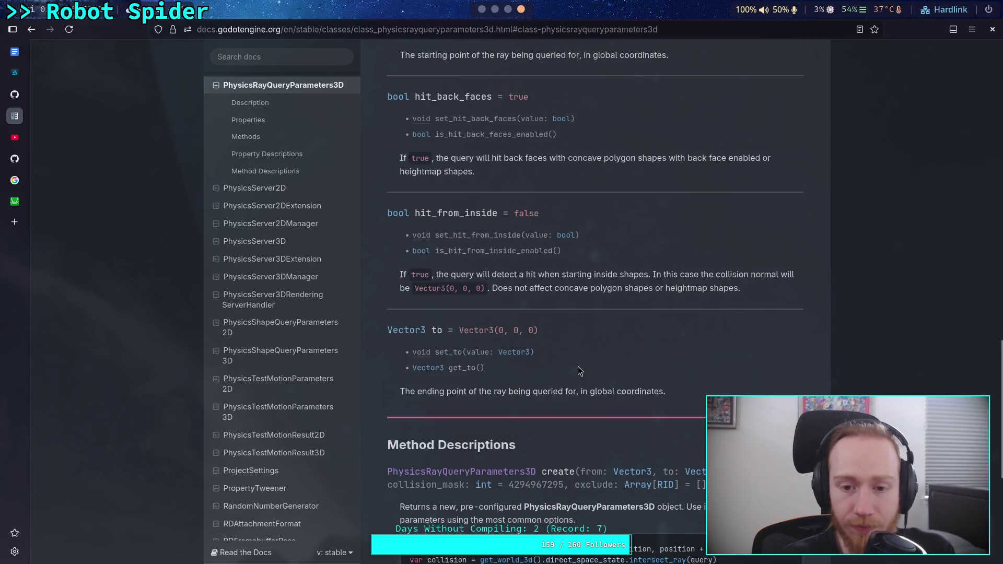
scroll(578, 368, "down", 4)
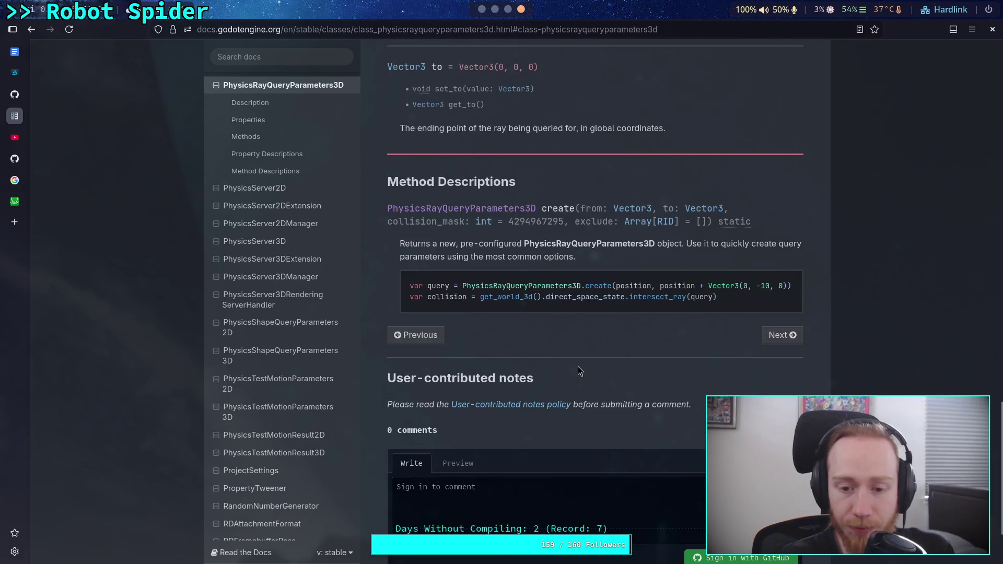
scroll(579, 366, "up", 3)
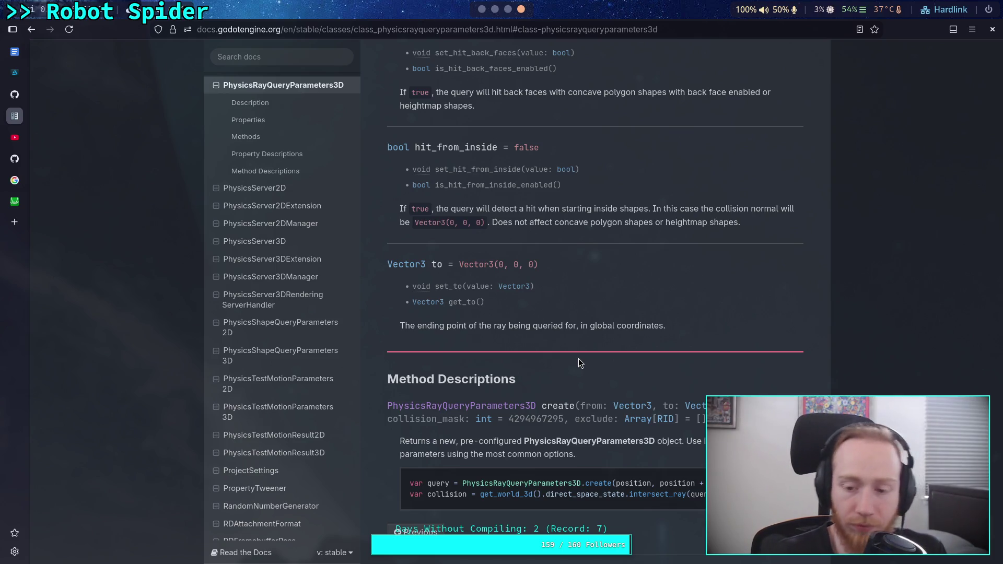
scroll(578, 359, "up", 2)
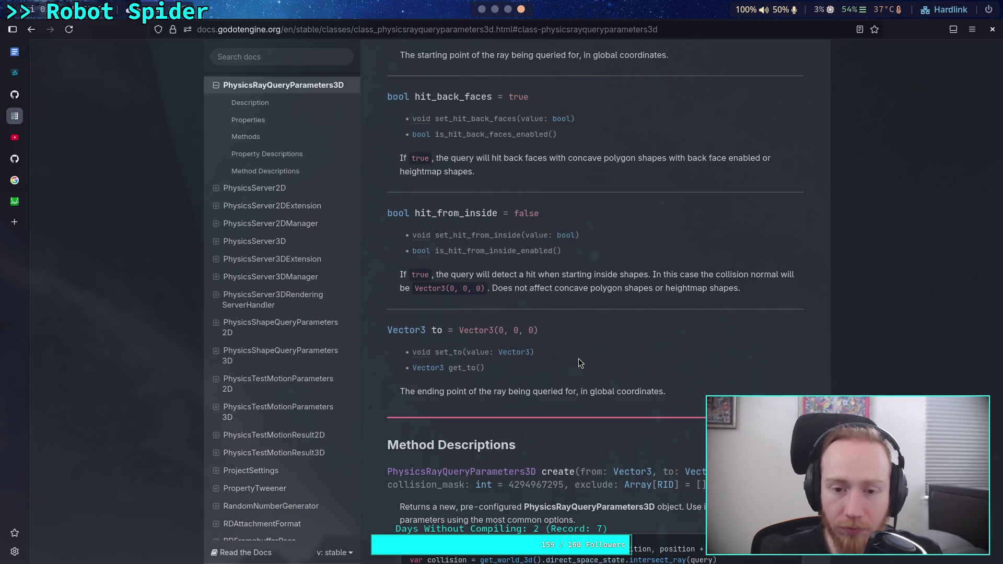
scroll(579, 364, "up", 2)
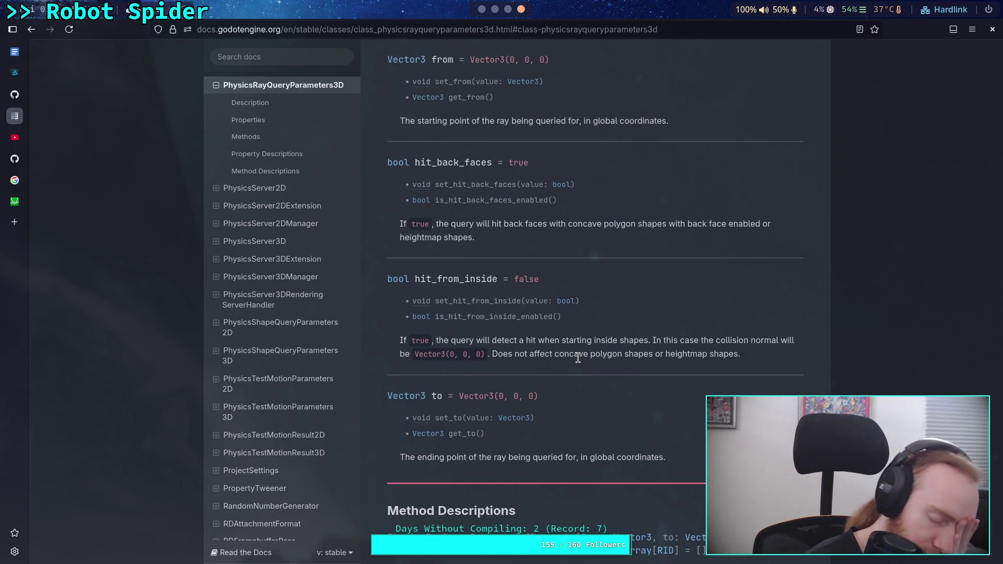
scroll(578, 358, "up", 6)
scroll(578, 359, "up", 6)
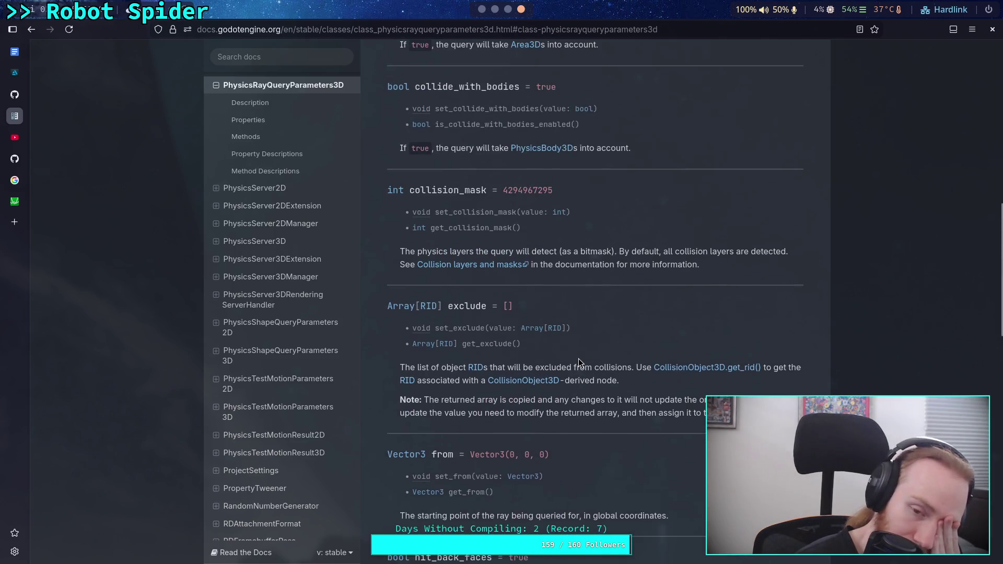
scroll(578, 358, "up", 4)
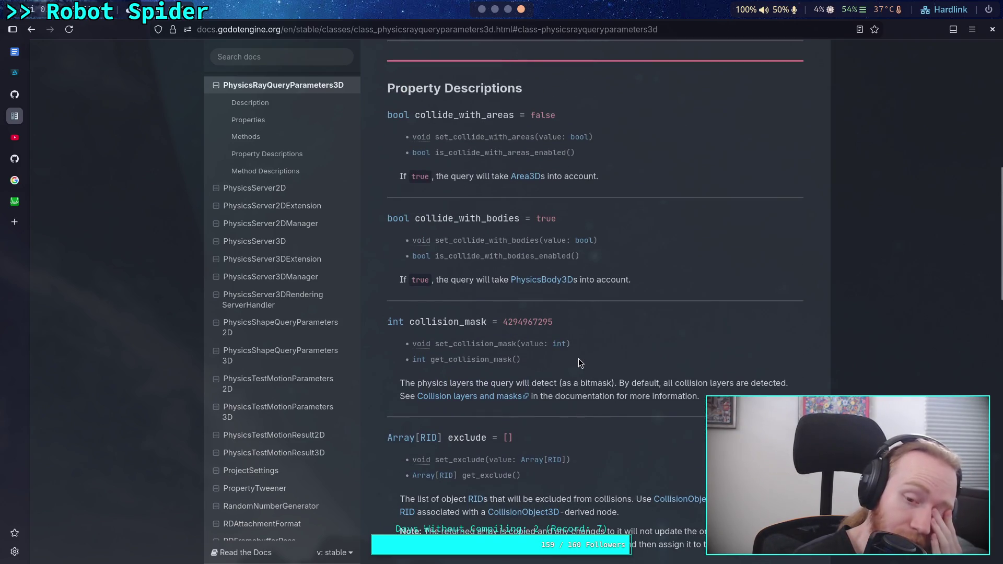
left_click(482, 9)
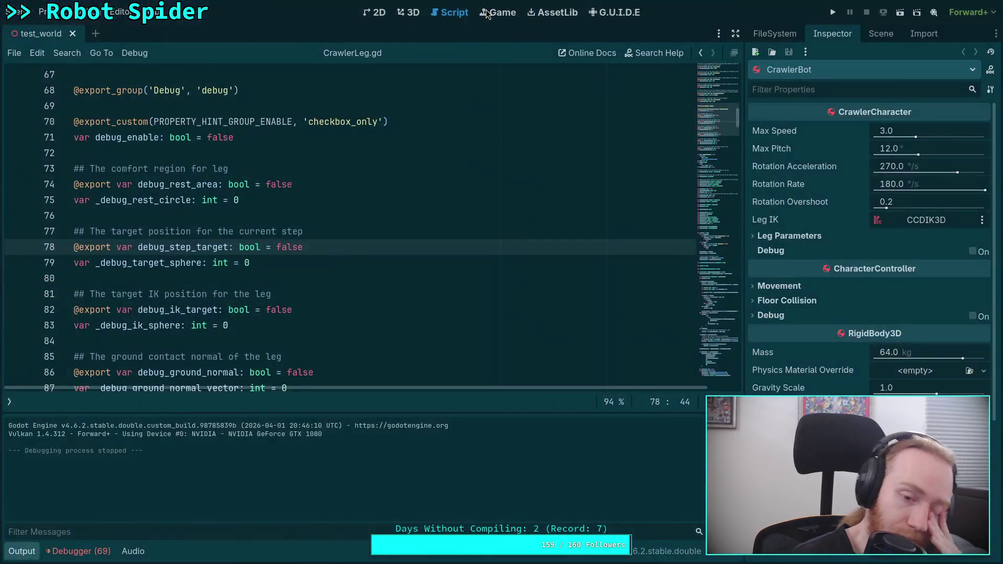
Step: Collapse the Output panel to show more of CrawlerLeg.gd, then switch to the Obsidian notes
left_click(23, 552)
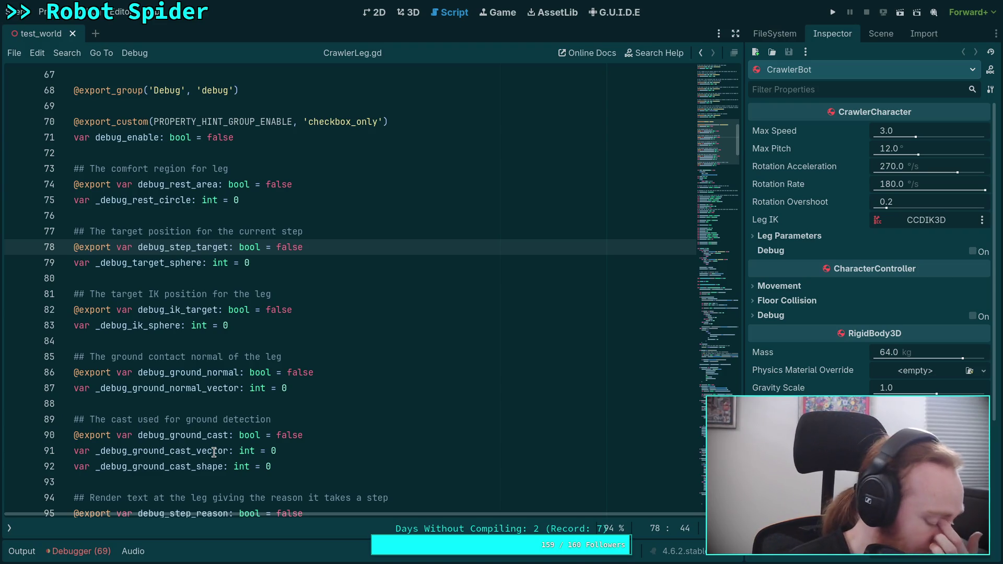
scroll(236, 466, "down", 3)
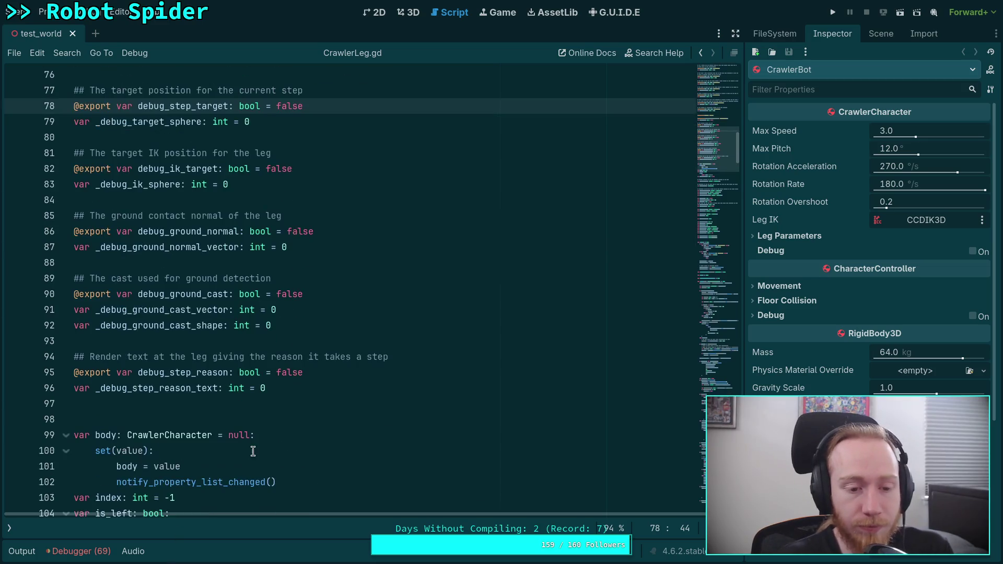
key("super+3")
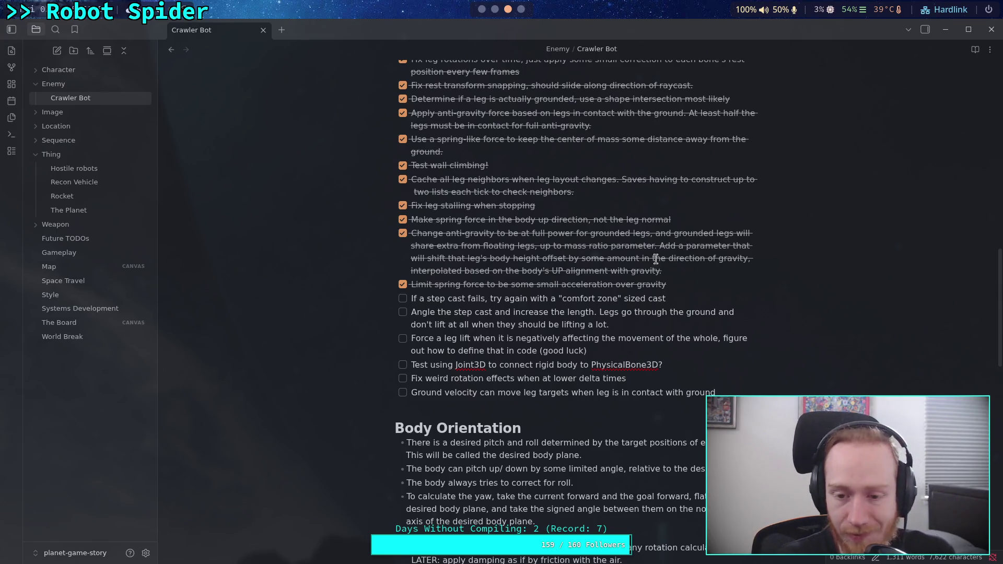
Step: Delete the malformed comfort-zone step-cast line and the blank line left behind
left_click_drag(689, 301, 392, 306)
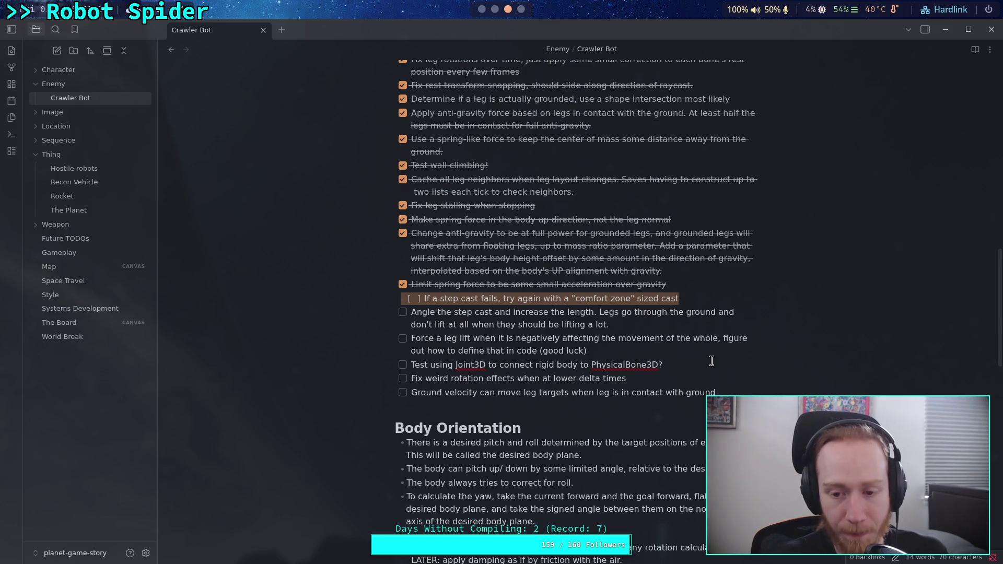
key("ctrl+k")
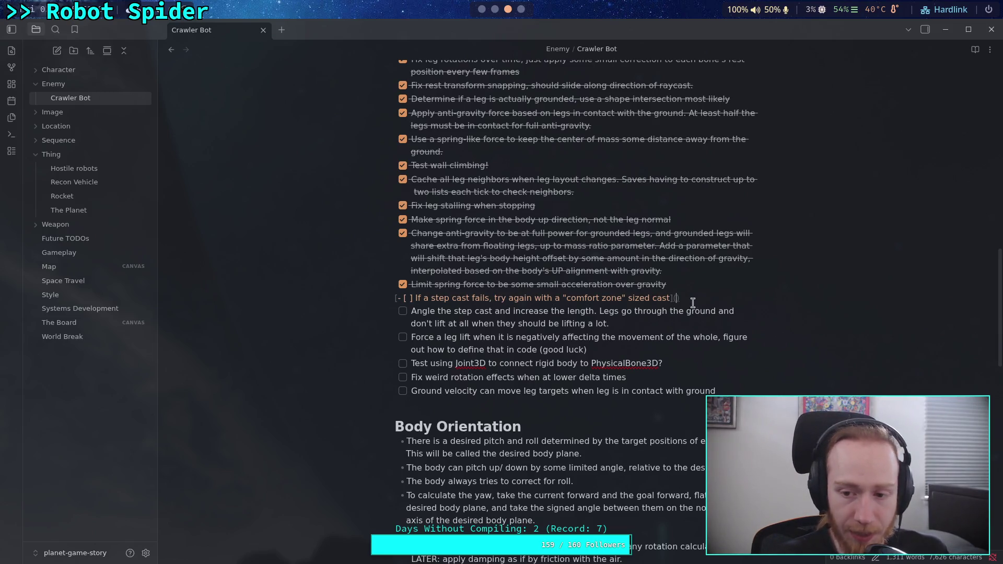
key("ctrl+z")
key("BackSpace")
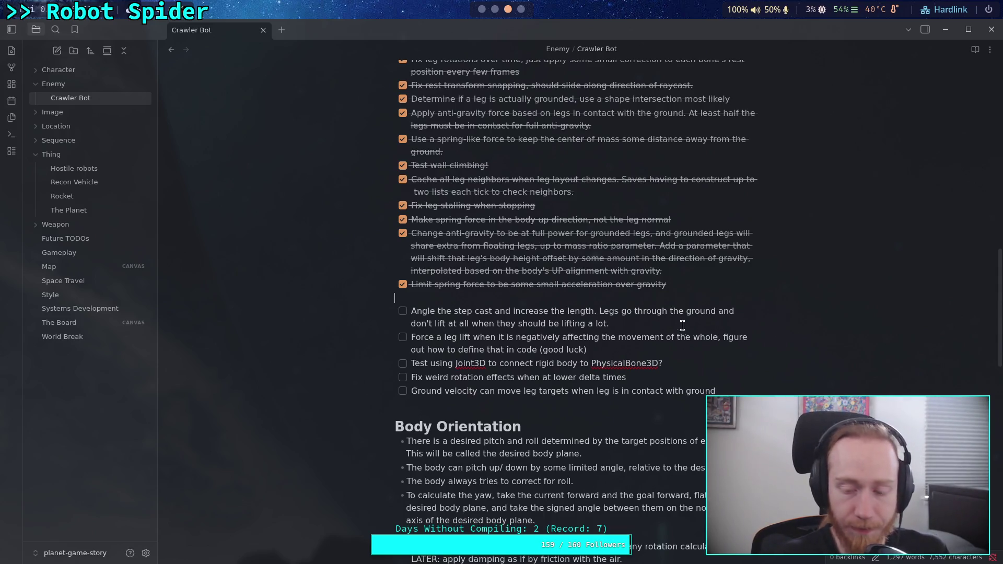
key("BackSpace")
Step: Paste the step-cast task below 'Ground velocity' and remove its duplicated '- [ ]' prefix
left_click(758, 375)
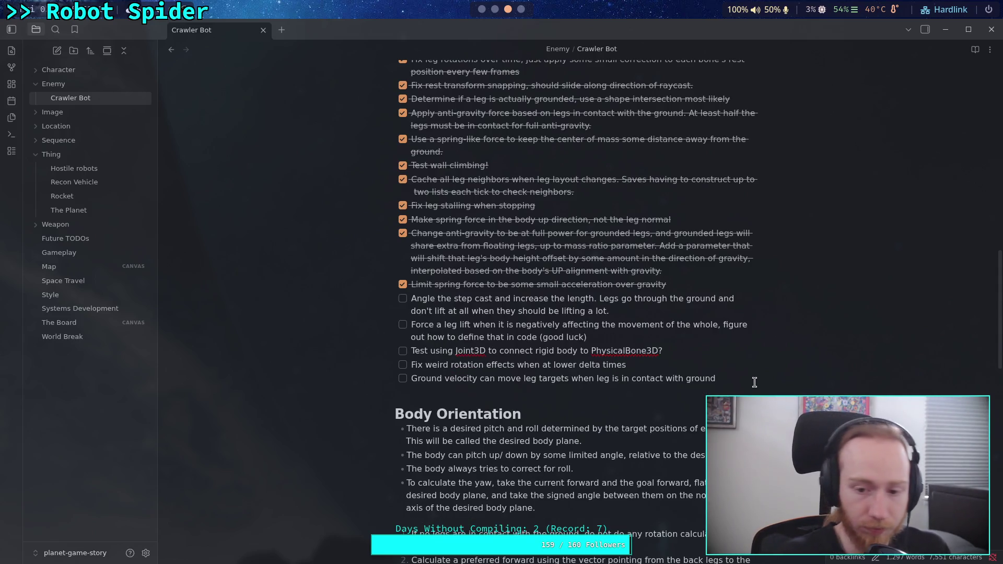
key("Return")
type("- [ ] If a step cast fails, try again with a \"comfort zone\" sized cast")
left_click_drag(430, 392, 410, 392)
key("BackSpace")
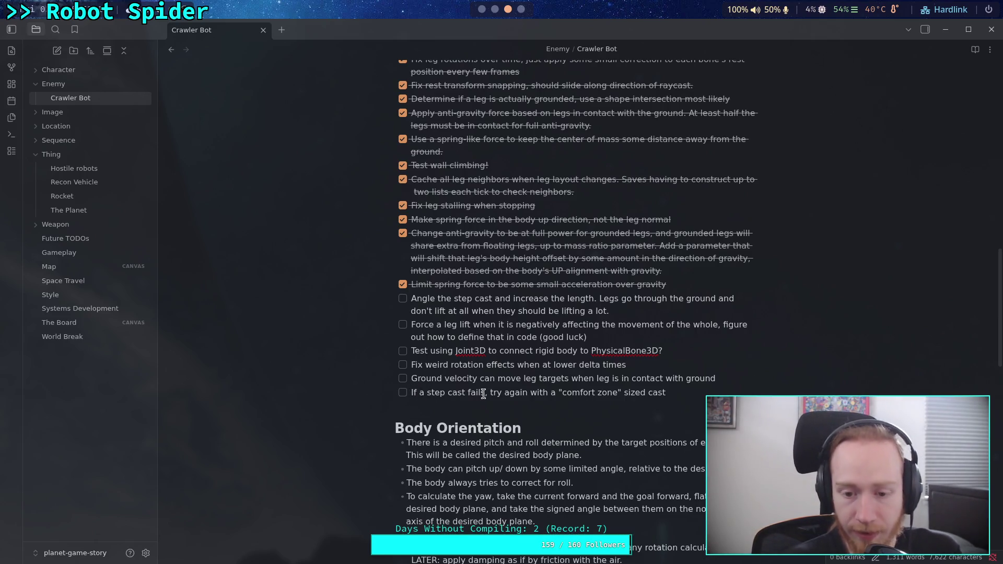
mouse_move(491, 392)
left_mouse_down()
mouse_move(663, 393)
mouse_move(489, 392)
left_mouse_up()
left_click(675, 391)
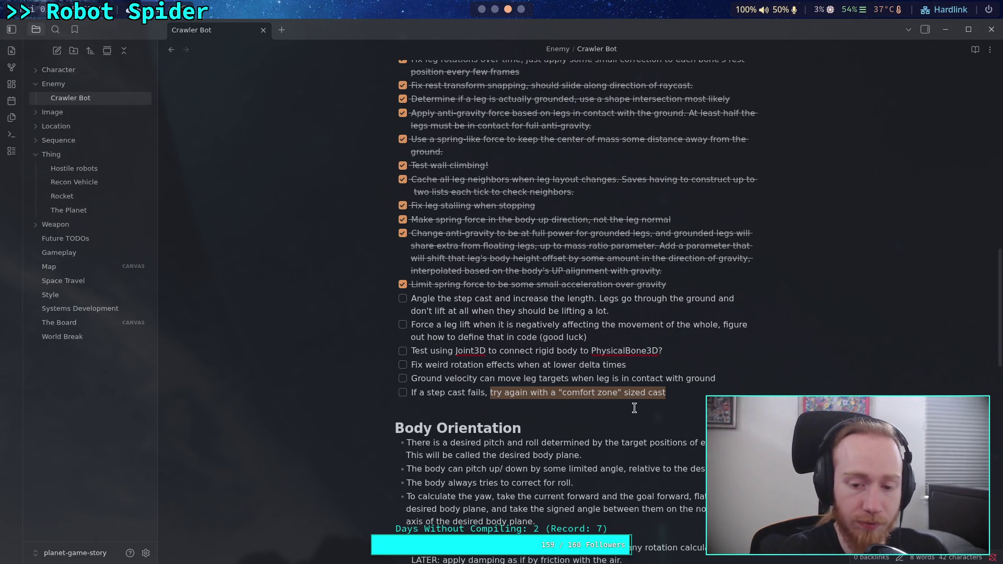
Step: Rewrite the task as 'Improve leg step location logic, allow sweeping a larger space and track the best location for the'
key("BackSpace")
key("BackSpace")
key("BackSpace")
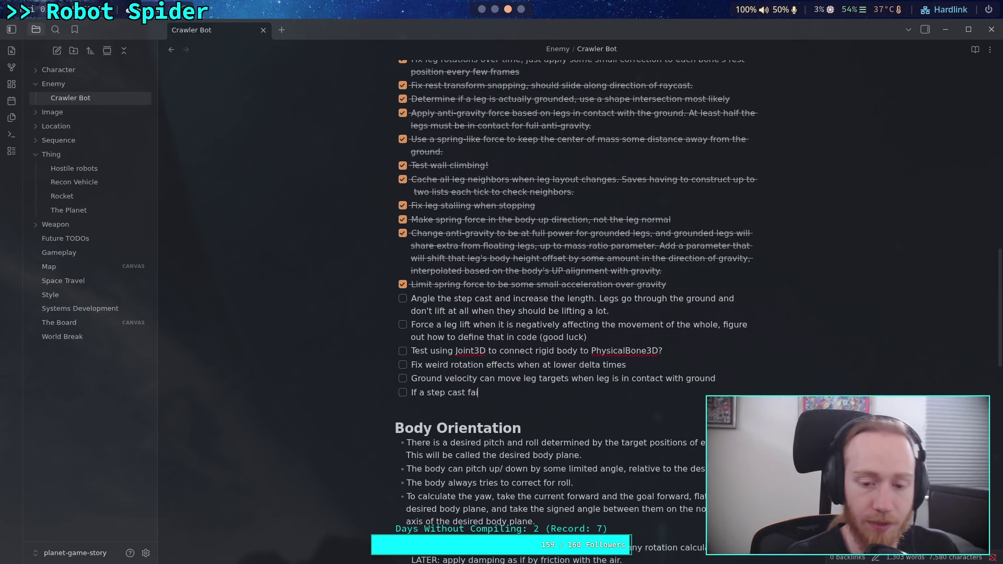
type("mp")
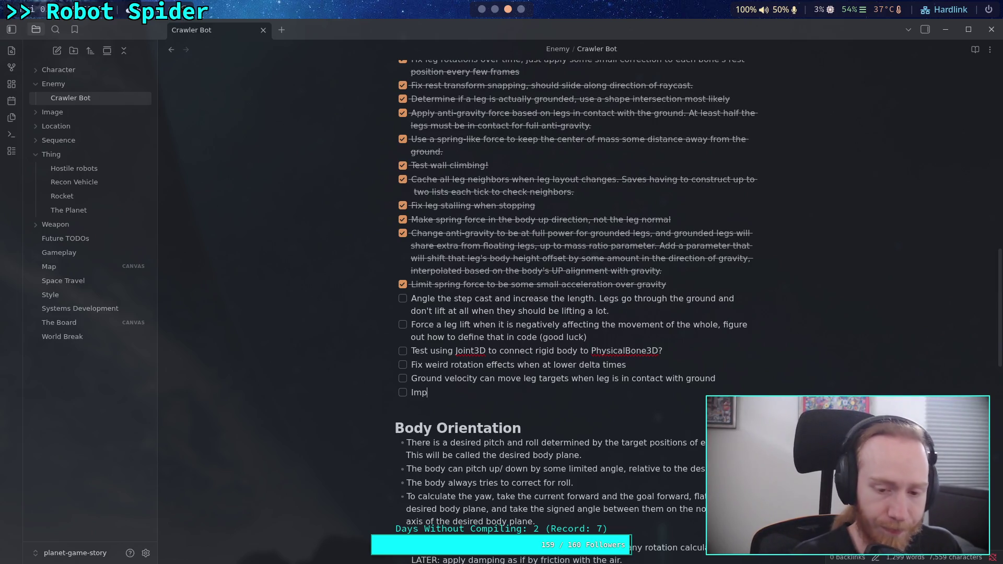
type("rove step ")
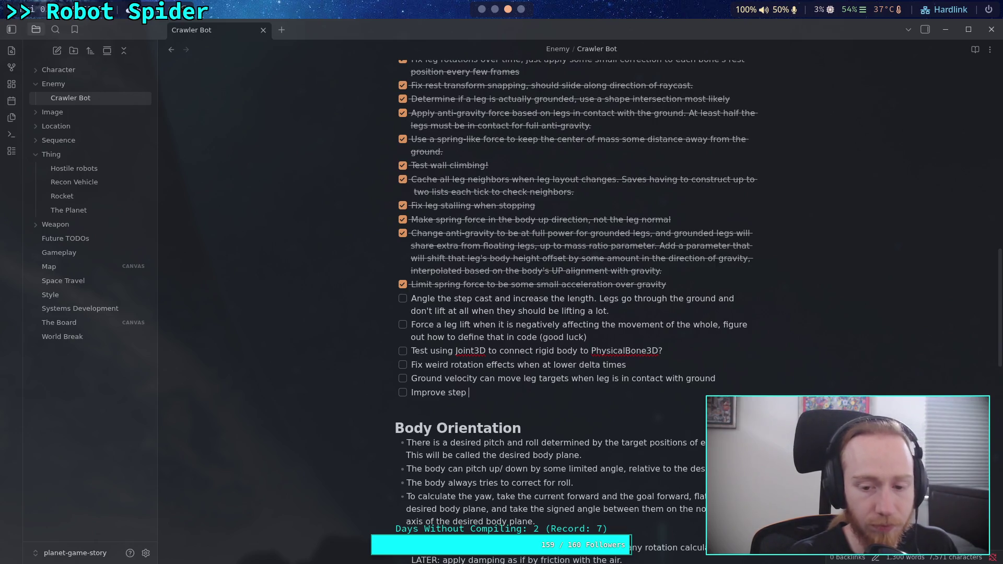
type("position")
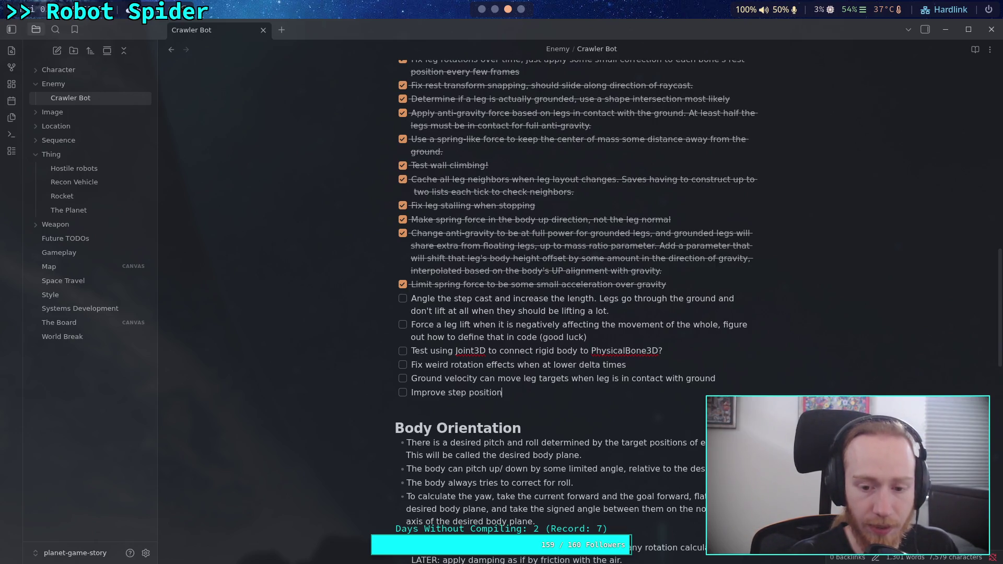
key("BackSpace")
key("BackSpace")
key("BackSpace")
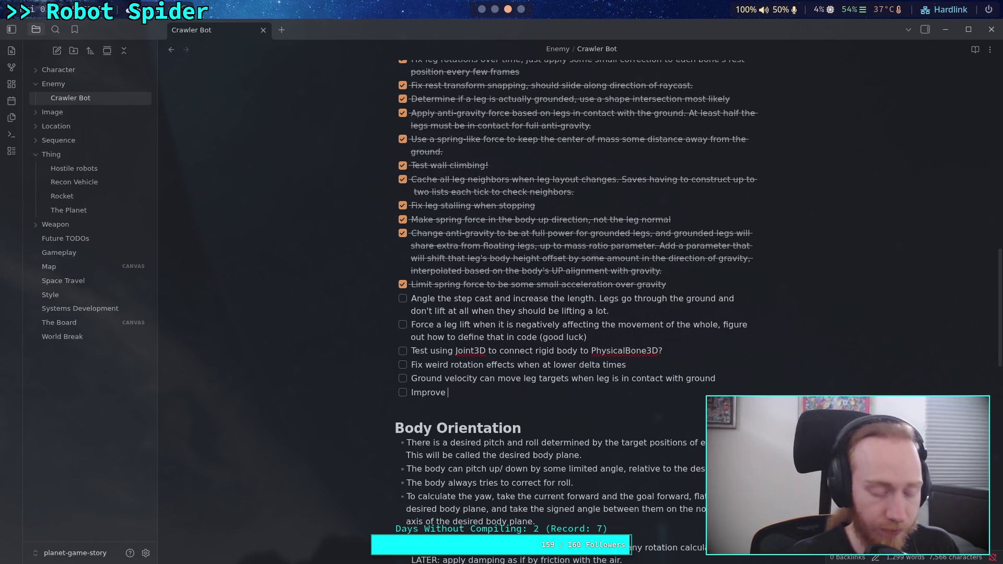
type("leg ")
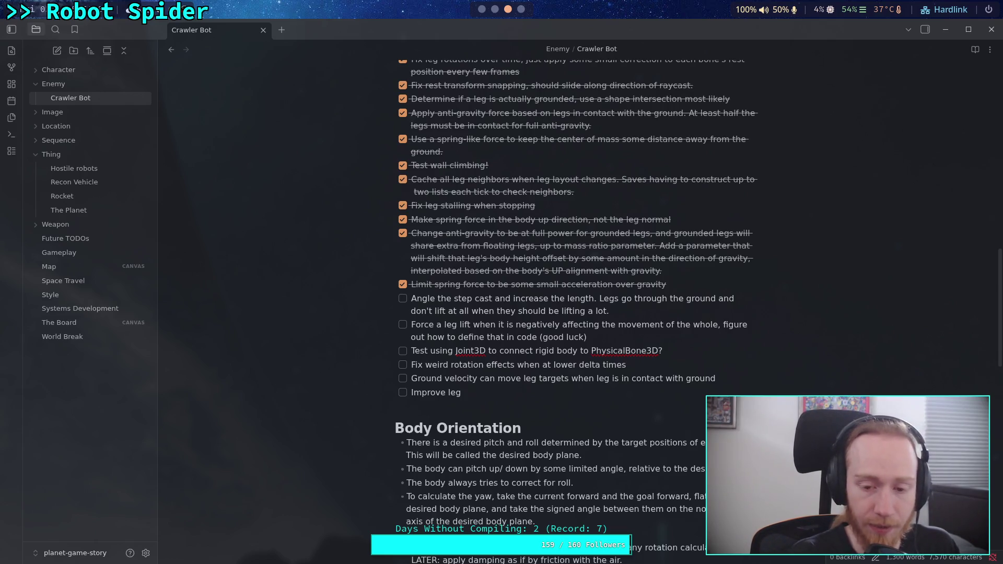
type("position ")
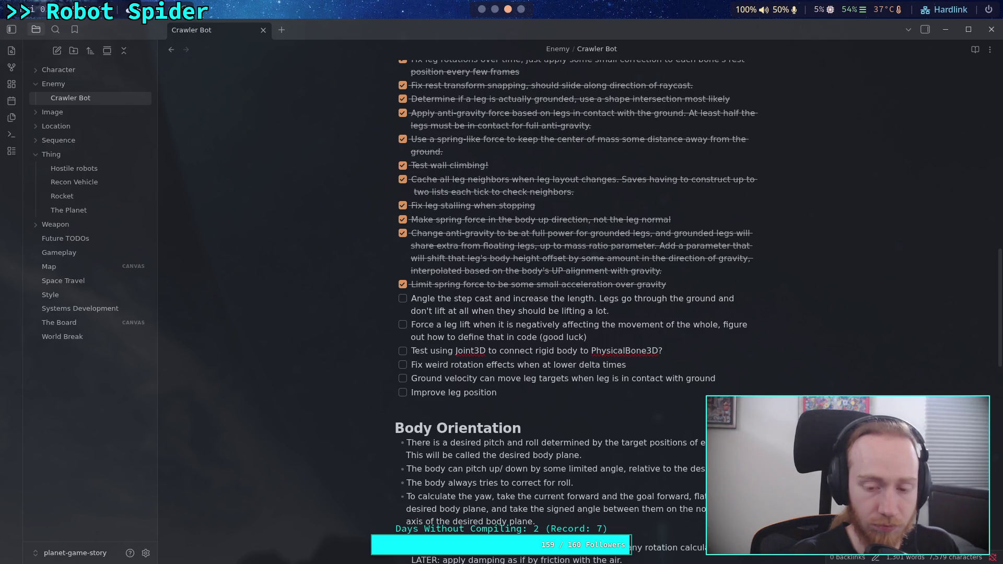
type("logi")
key("BackSpace")
key("BackSpace")
key("BackSpace")
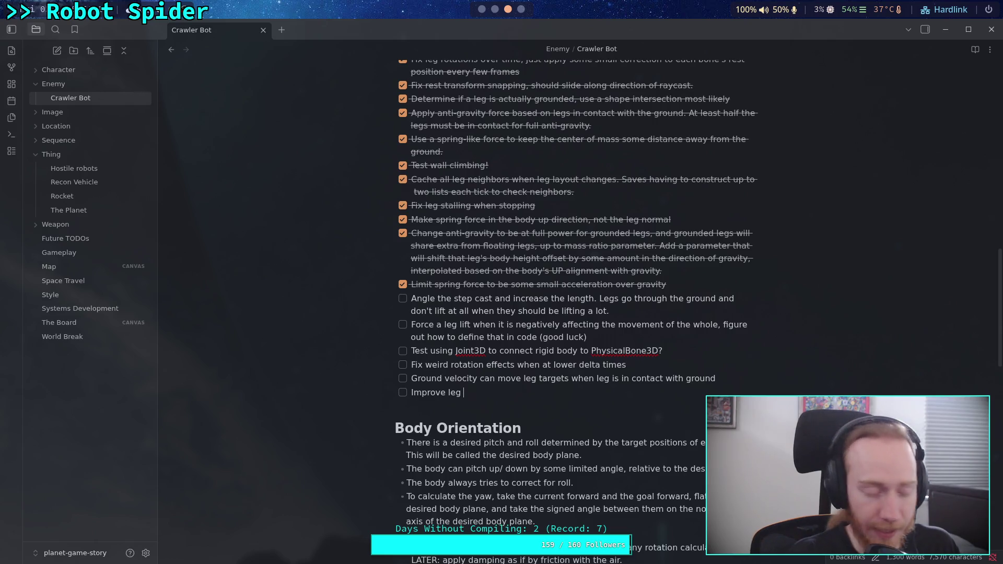
type("step ")
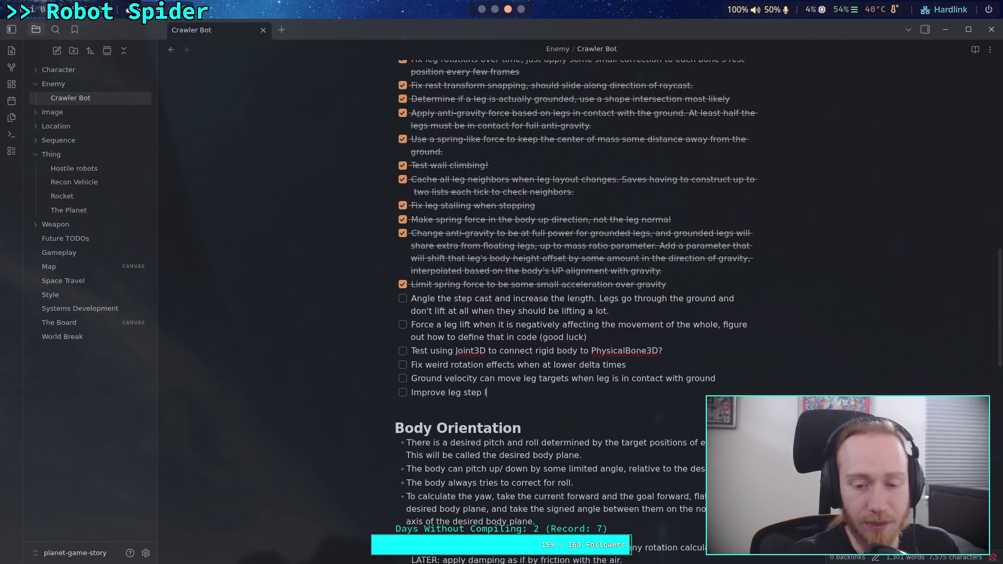
type("logi")
key("BackSpace")
key("BackSpace")
key("BackSpace")
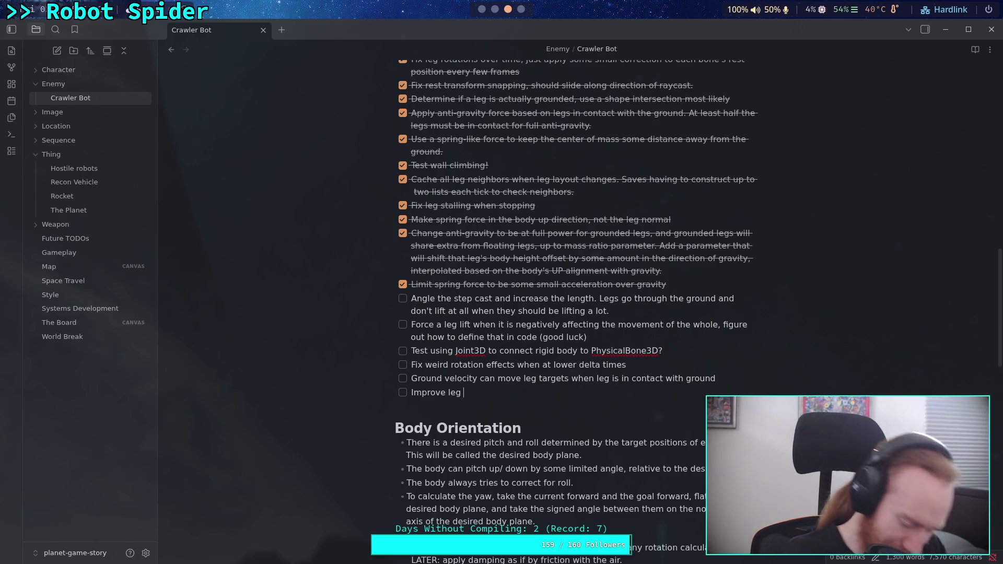
type("step ")
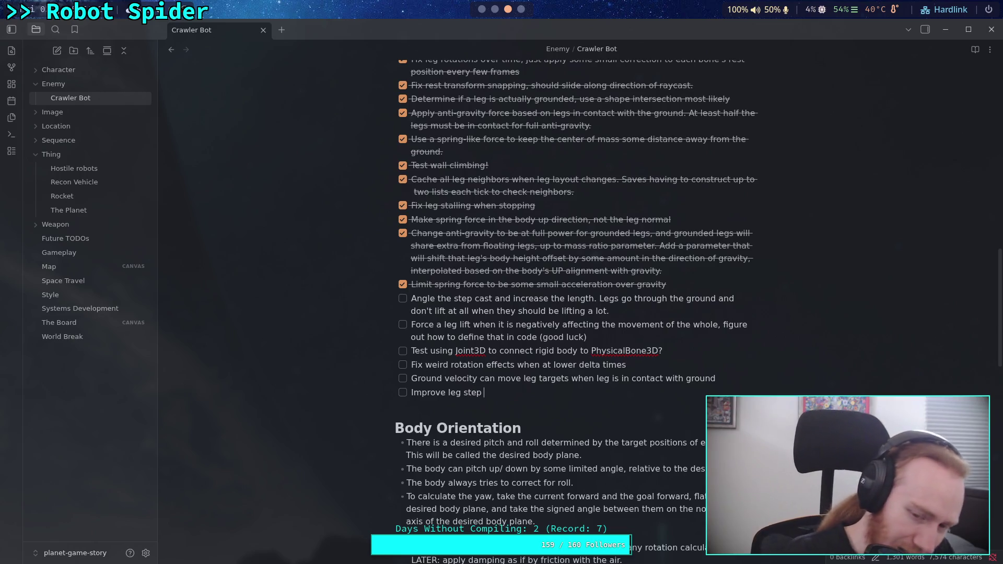
type("locatio")
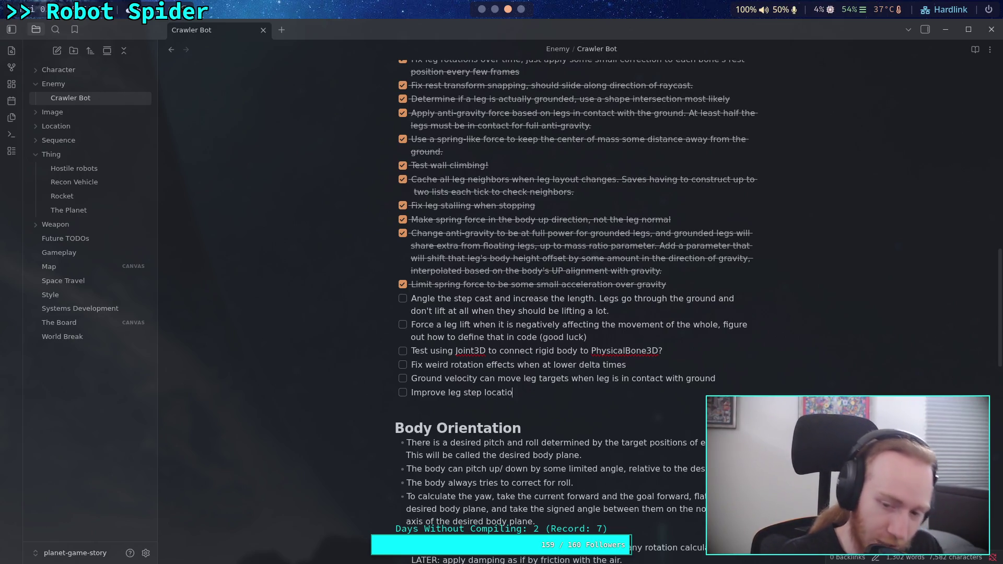
type("n d")
key("BackSpace")
type("logi")
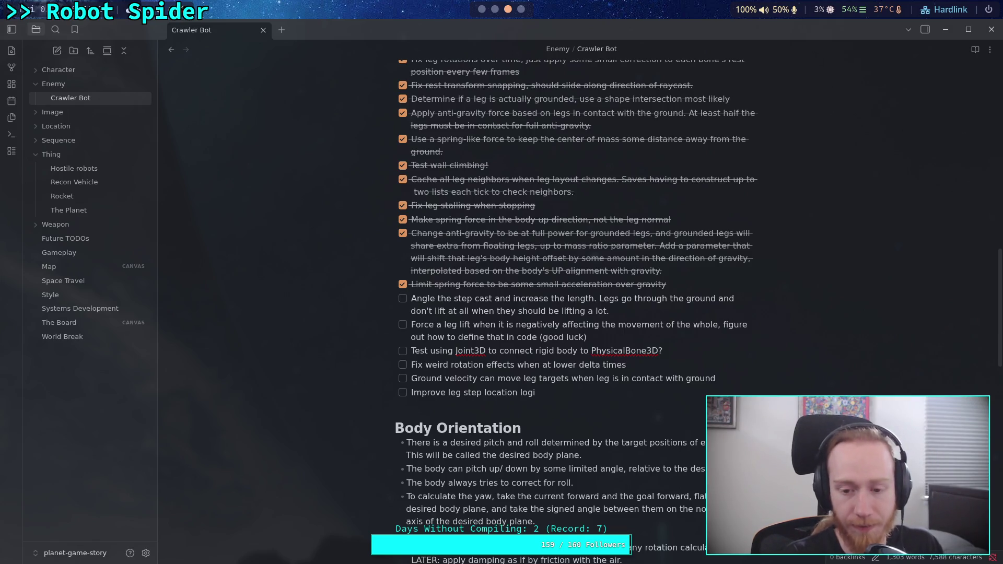
type("c, allow sweeping a largergerspace")
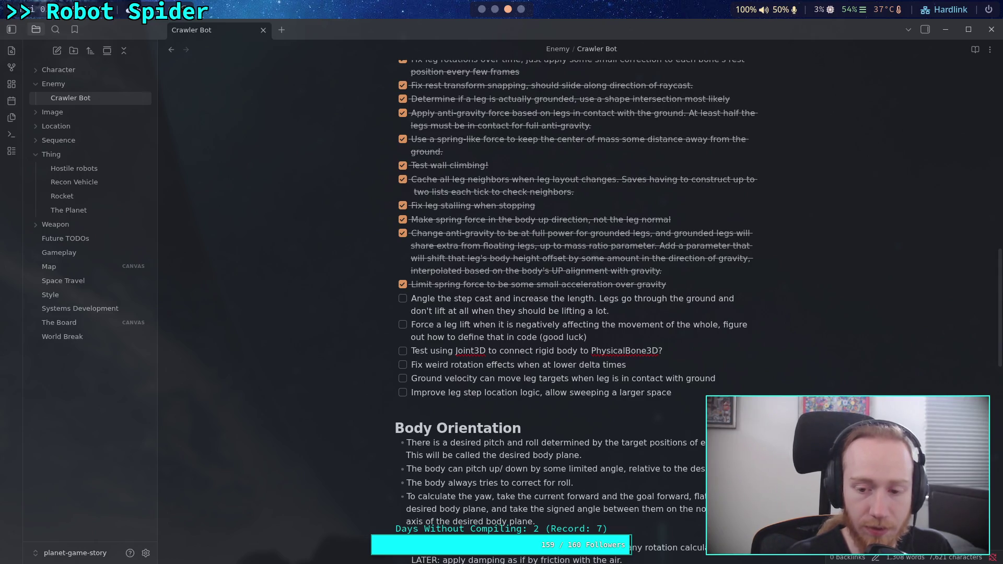
type("and ")
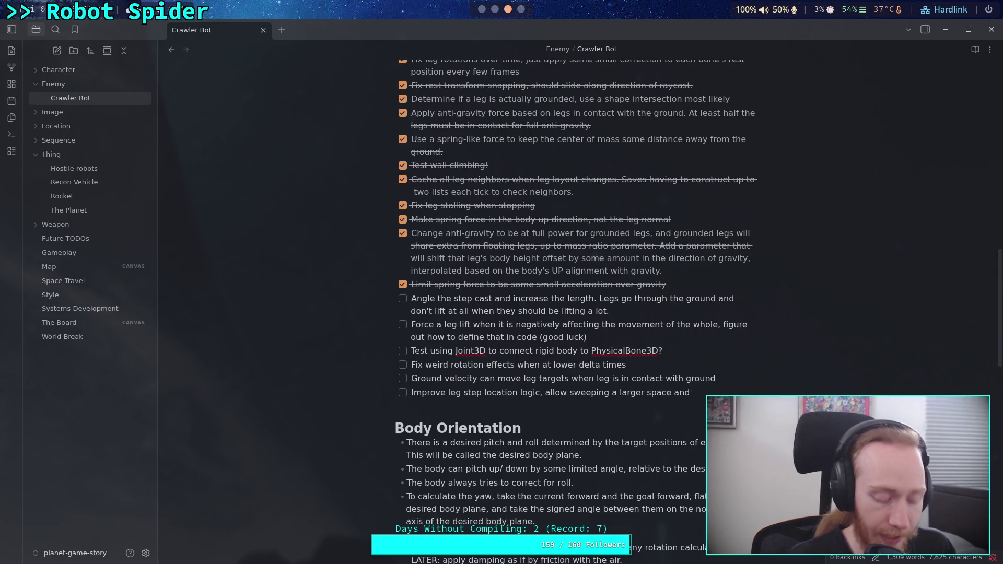
type("trakc")
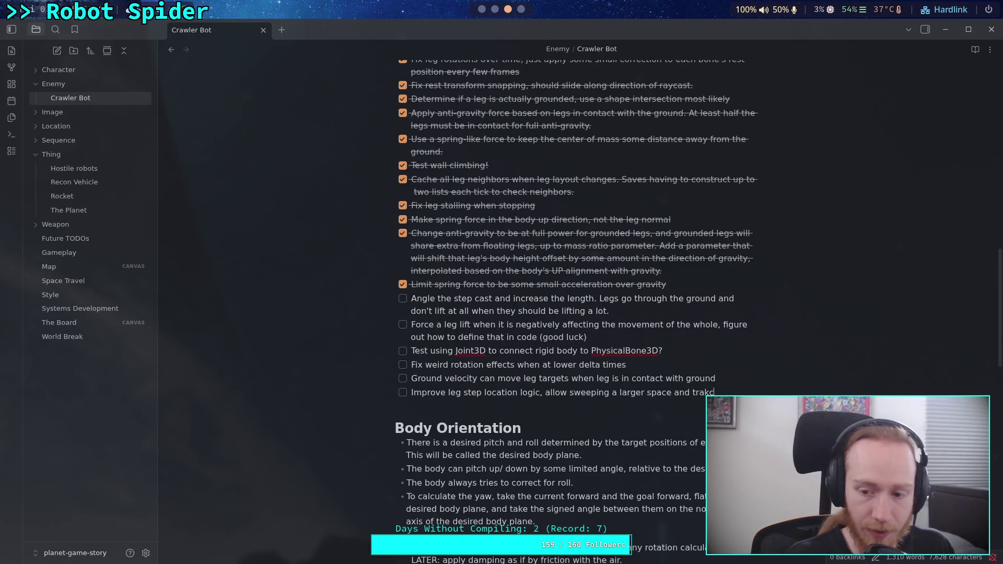
key("BackSpace")
key("BackSpace")
type("ck")
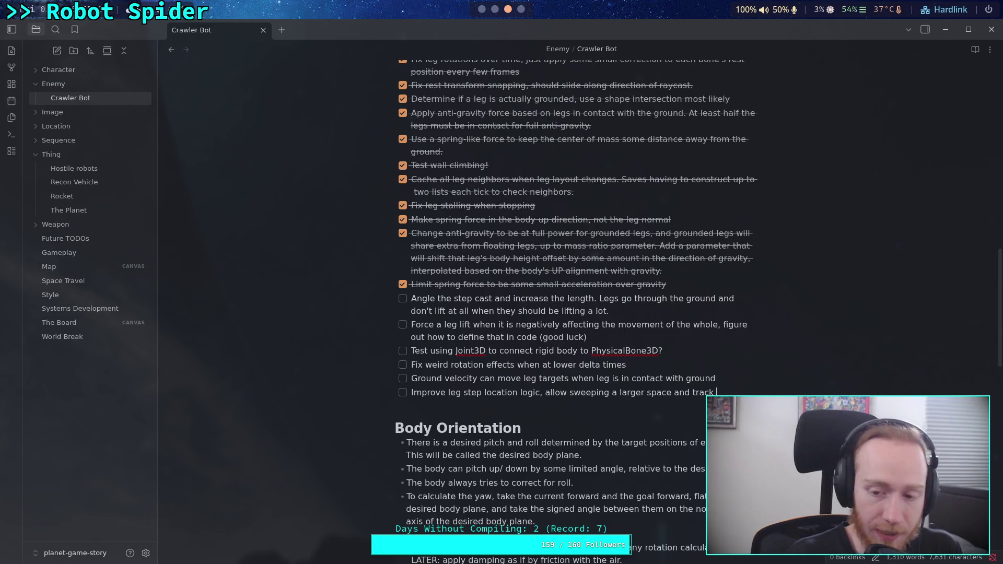
type("the")
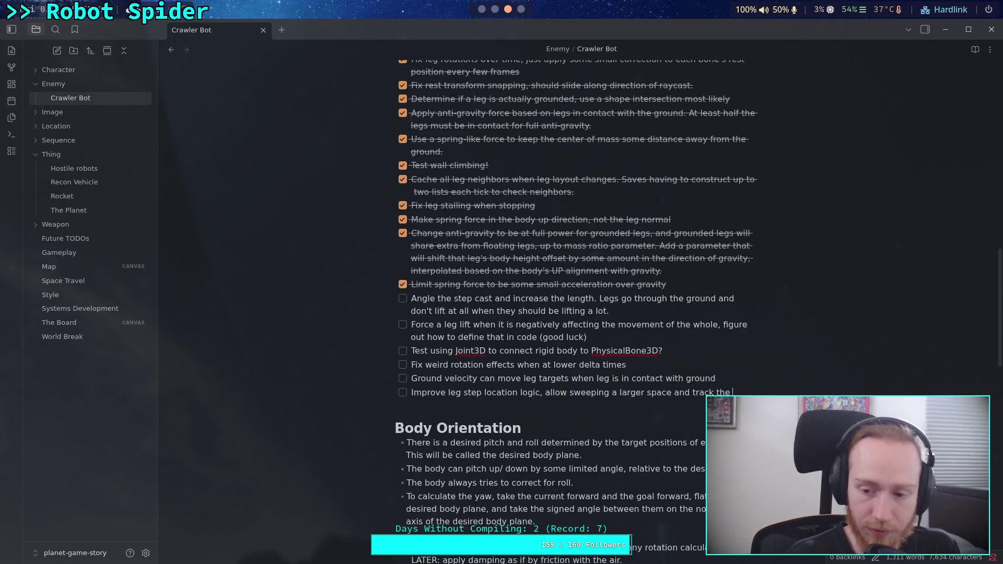
type(" best location for the")
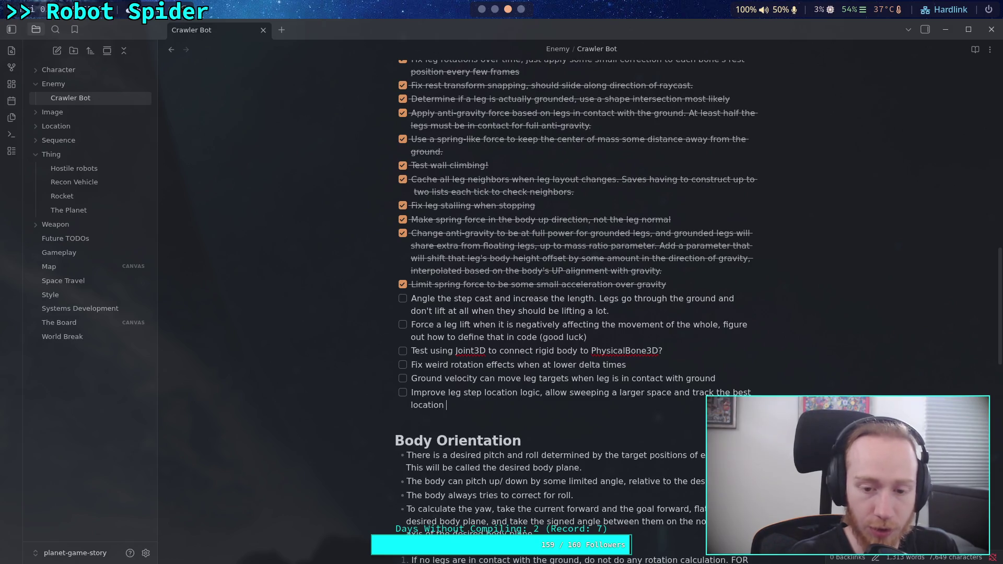